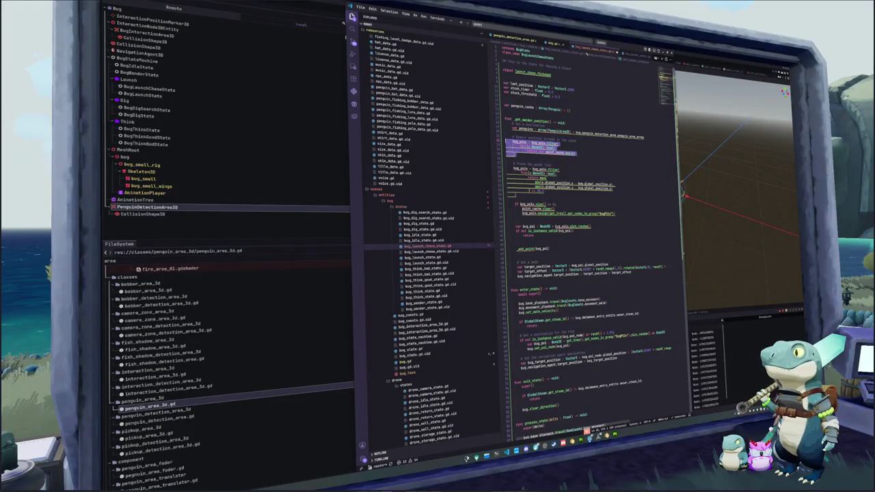
- Replace the old query lines with a penguins.filter lambda excluding penguins already in penguin_cache
key("BackSpace")
key("BackSpace")
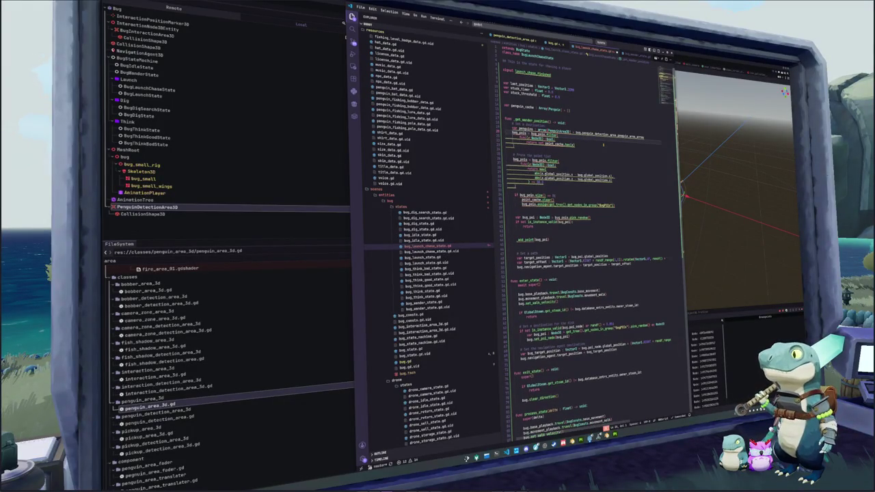
type("penguins = penguins")
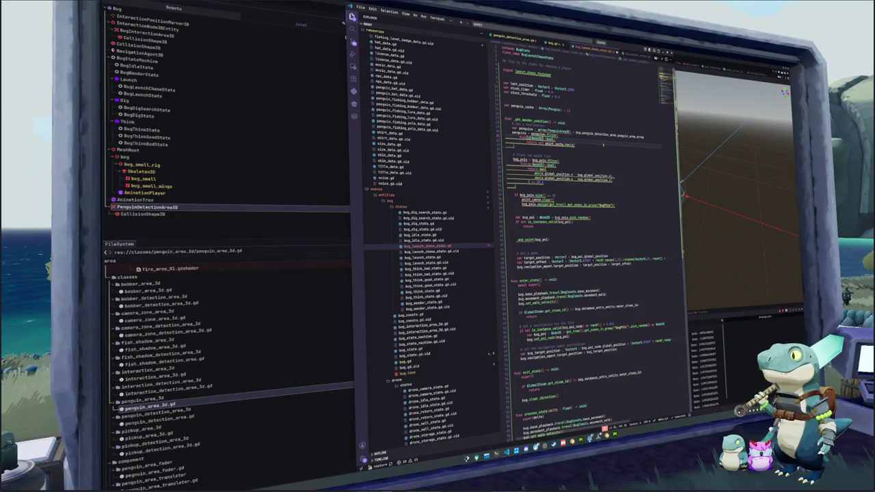
type(": Penguin")
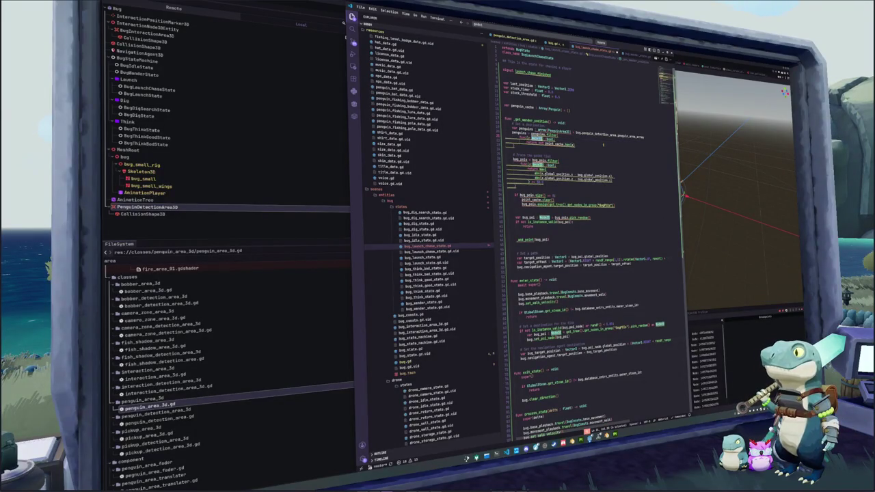
type("Area3D")
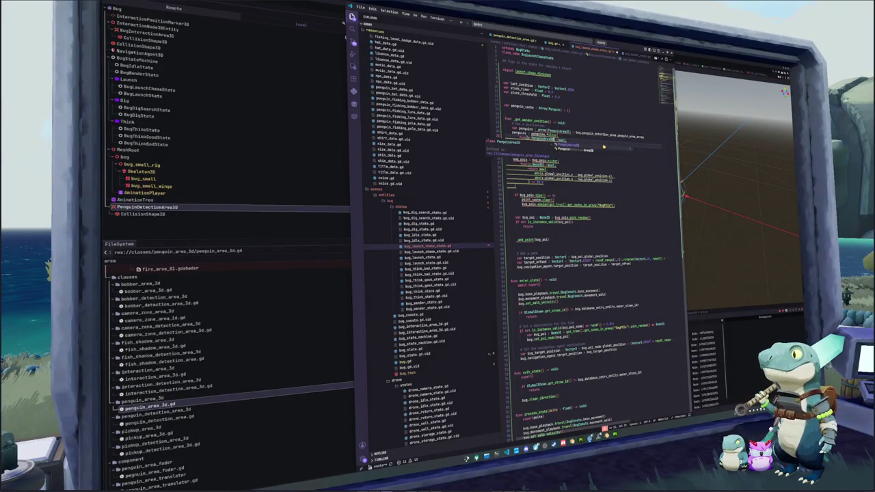
key("Escape")
key("BackSpace")
key("BackSpace")
key("BackSpace")
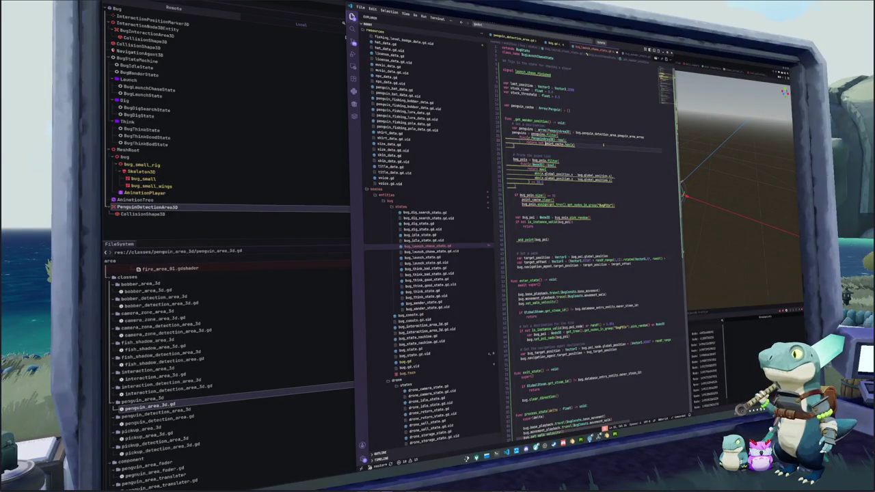
type("penguin_cache.has(penguin")
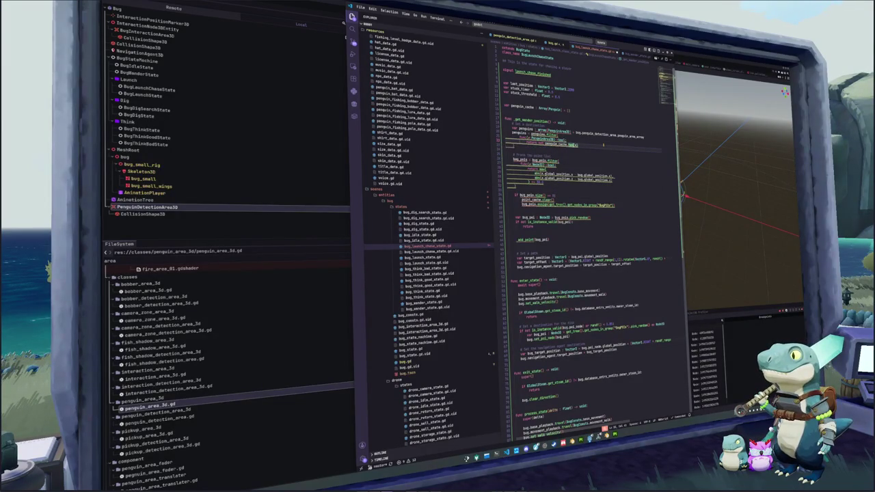
type("pe")
key("Return")
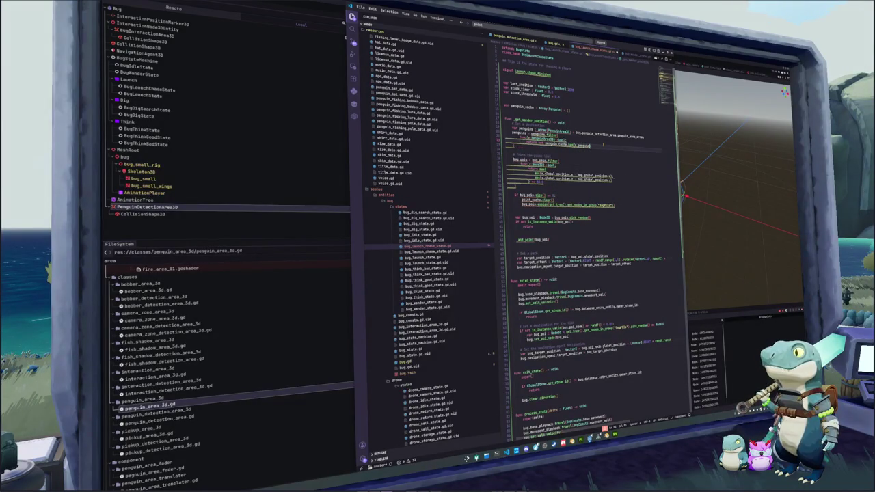
- Convert the script's indentation to tabs and select the old bug_pois filtering block
key("ctrl+shift+p")
type("indent")
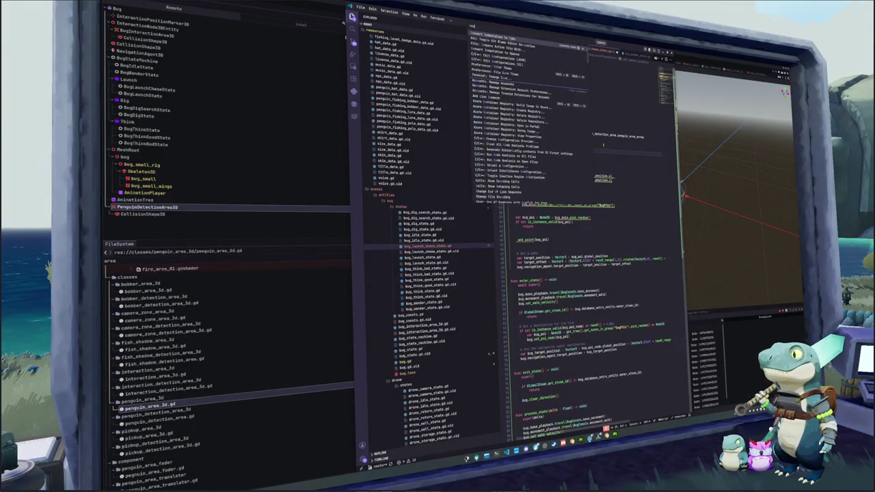
key("Return")
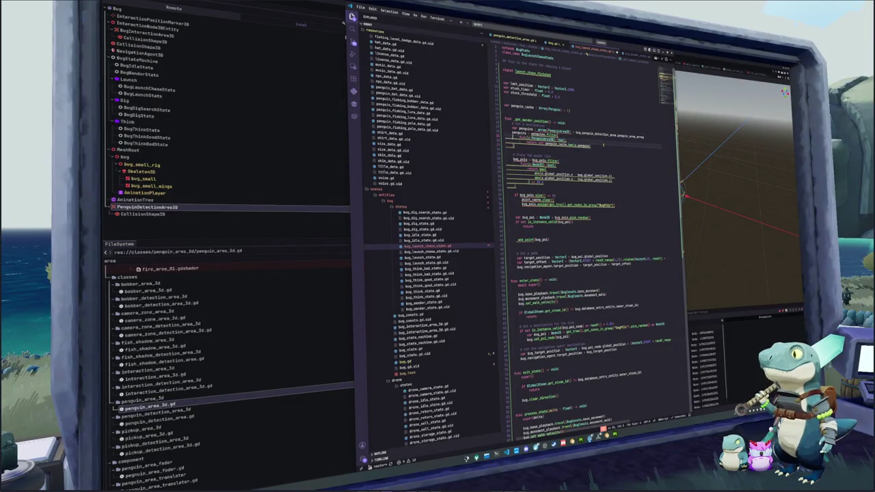
mouse_move(546, 135)
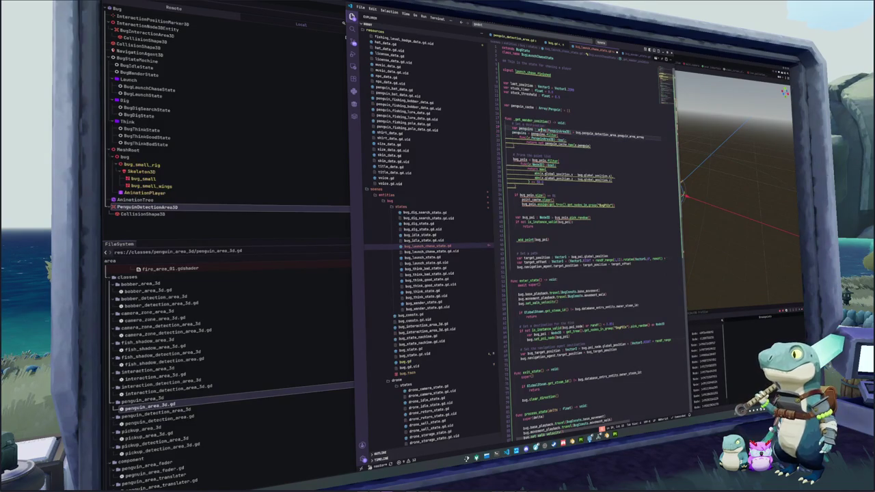
type("Area")
key("shift+Down")
key("shift+Down")
key("shift+Down")
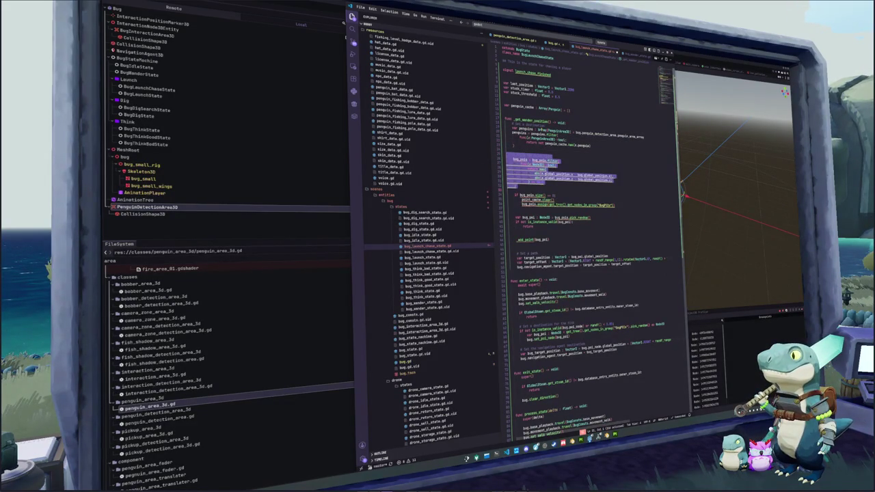
- Replace the bug_pois filter with 'if penguins.size() == 0:' that emits launch_chase_finished and returns
key("BackSpace")
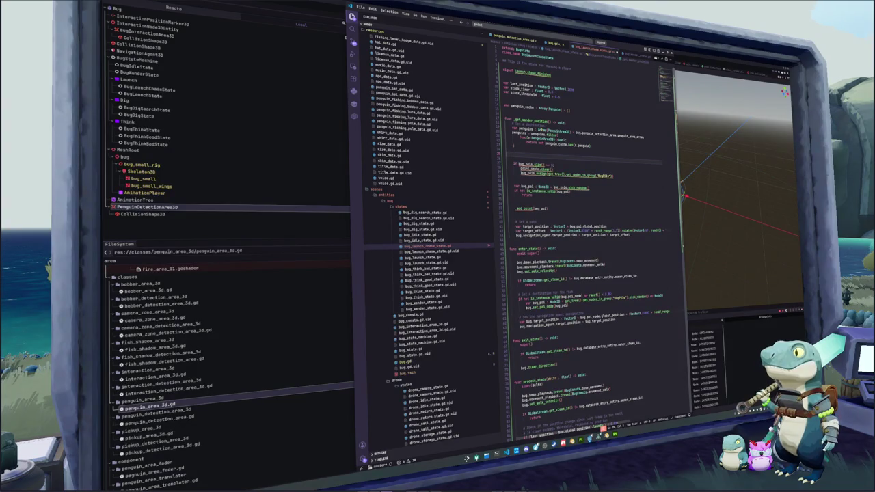
type("penguins")
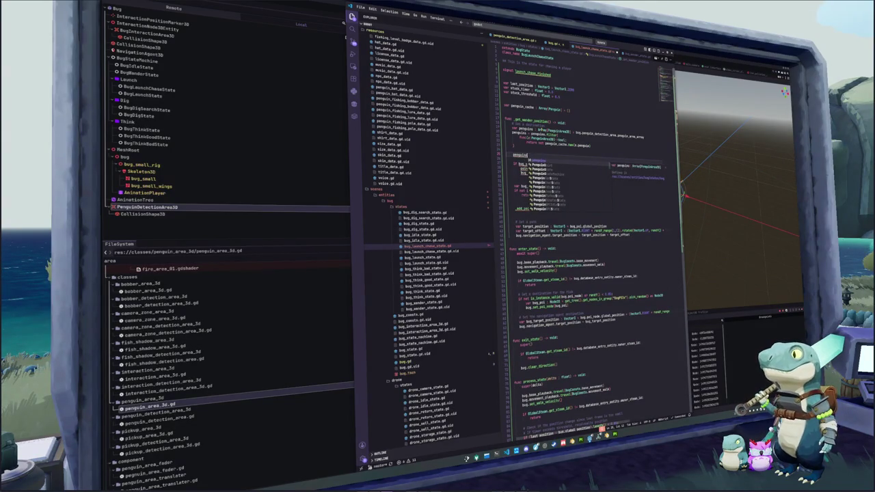
key("ctrl+z")
key("ctrl+z")
key("ctrl+z")
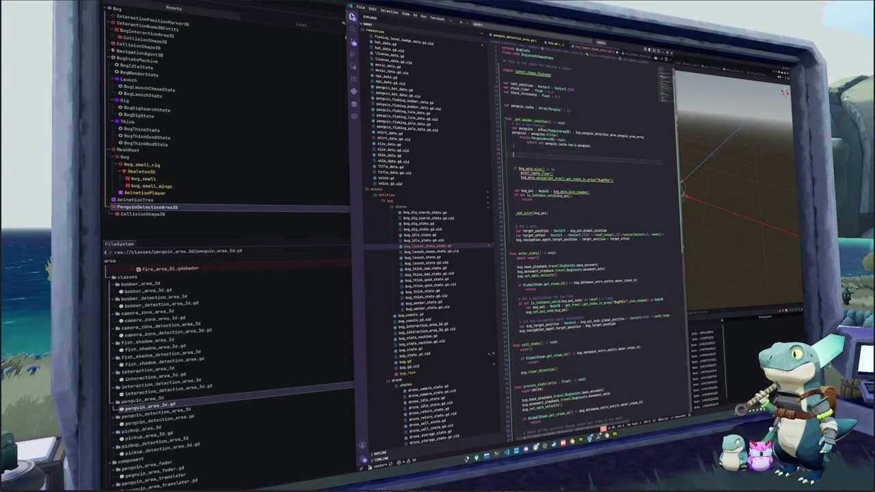
type("if penguins.siz")
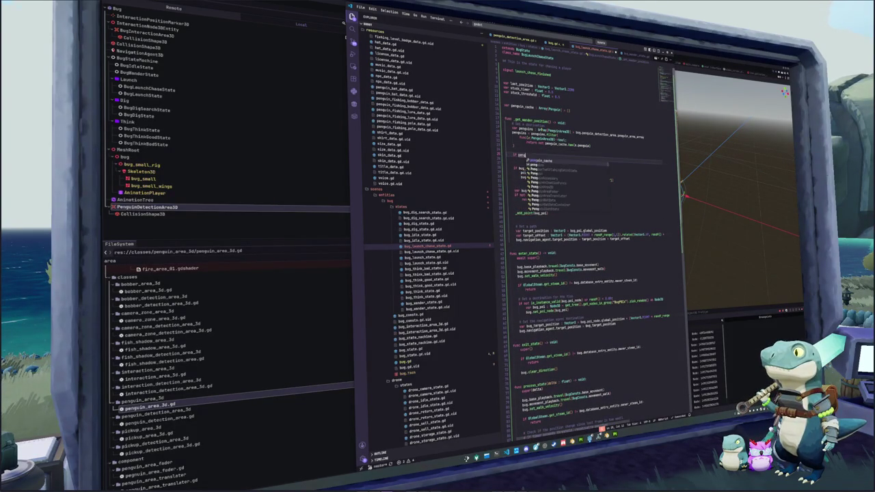
key("Return")
type(":")
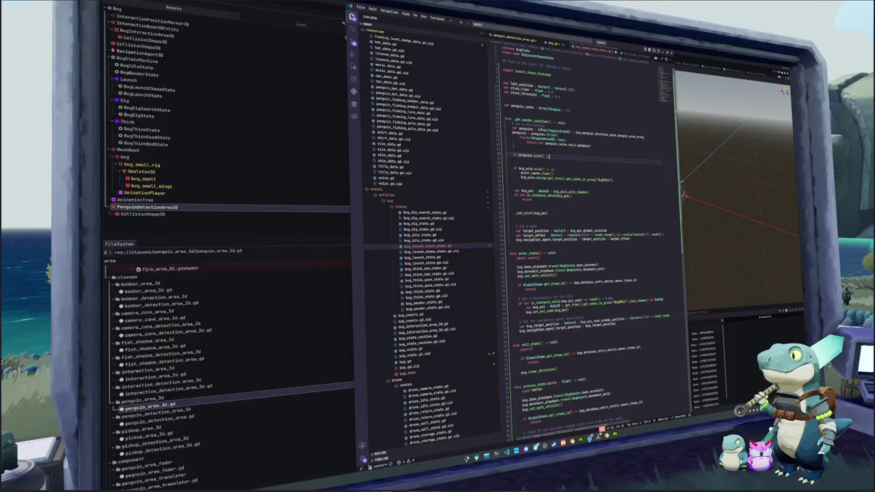
key("BackSpace")
type("== 0:")
key("Return")
type("return")
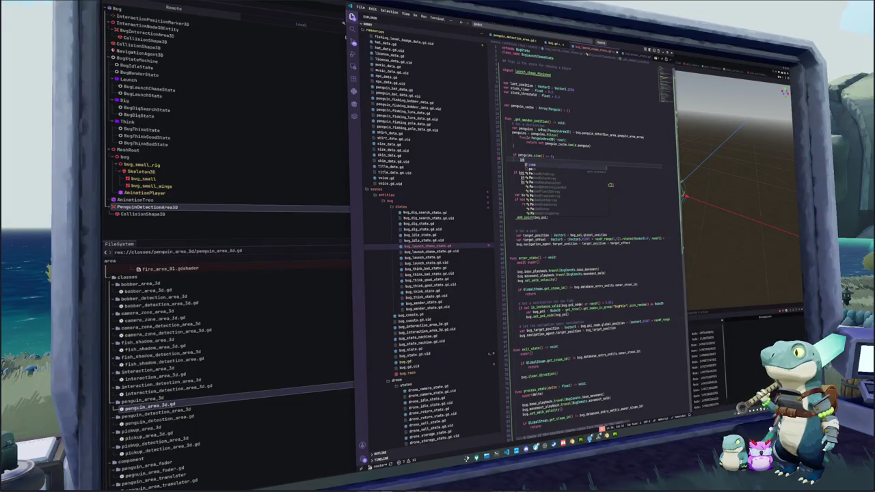
key("Escape")
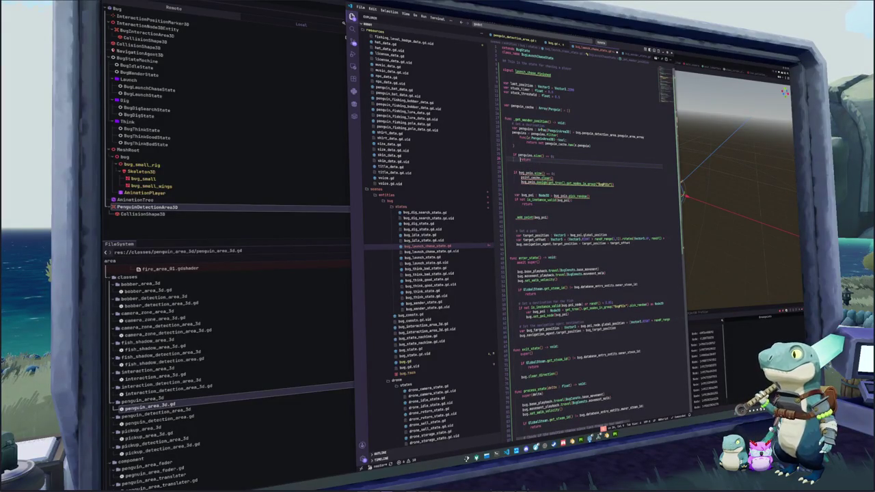
key("ctrl+shift+Return")
type("launch_chase_finished.em")
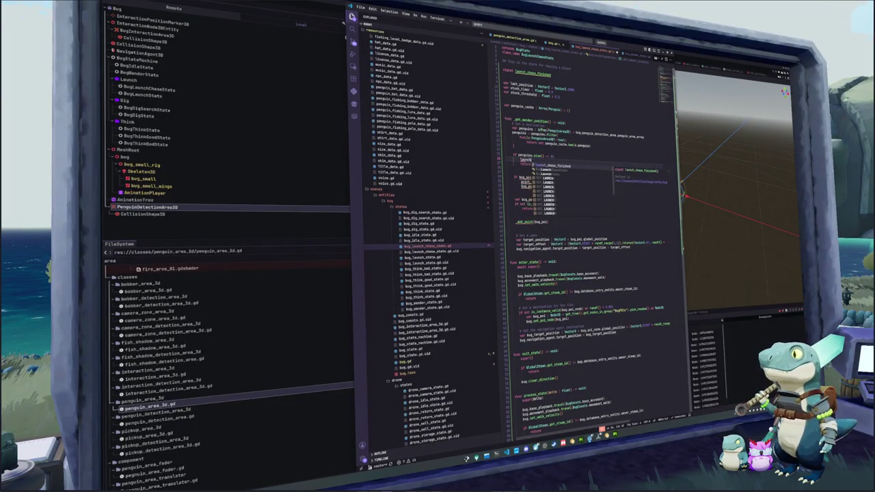
key("Return")
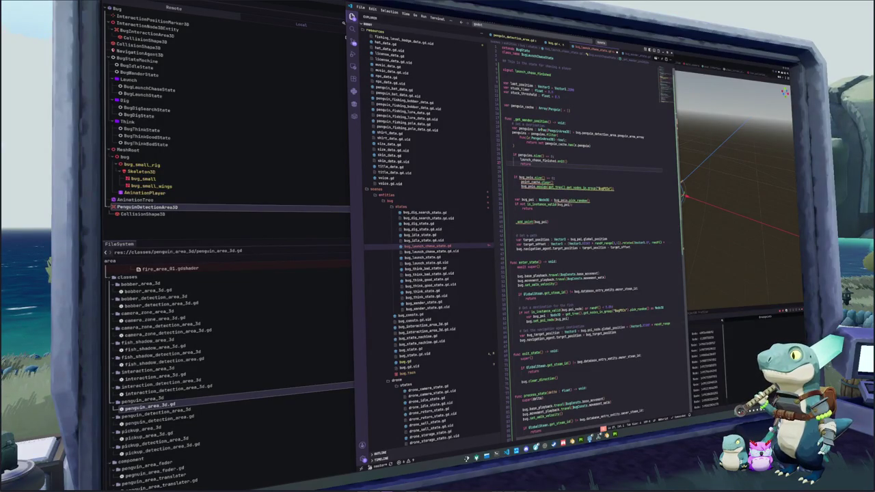
- Select the old bug_pois size-check lines
left_click(517, 178)
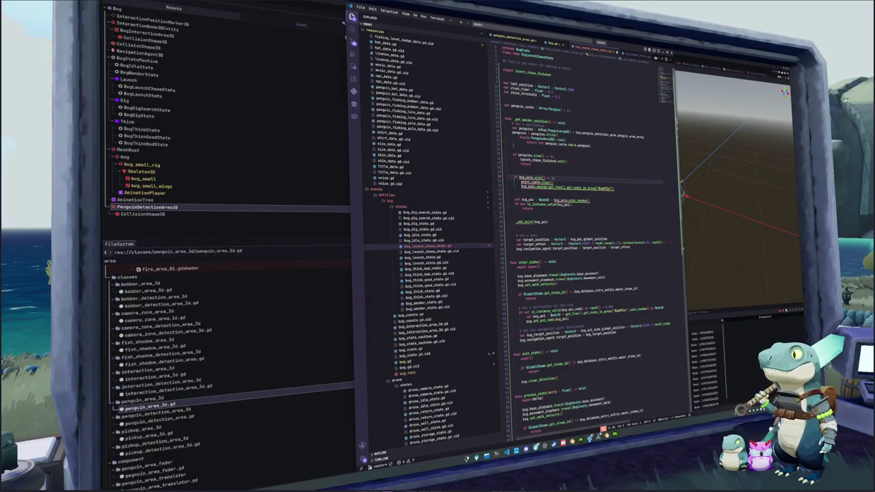
key("shift+Down")
key("shift+Down")
key("shift+End")
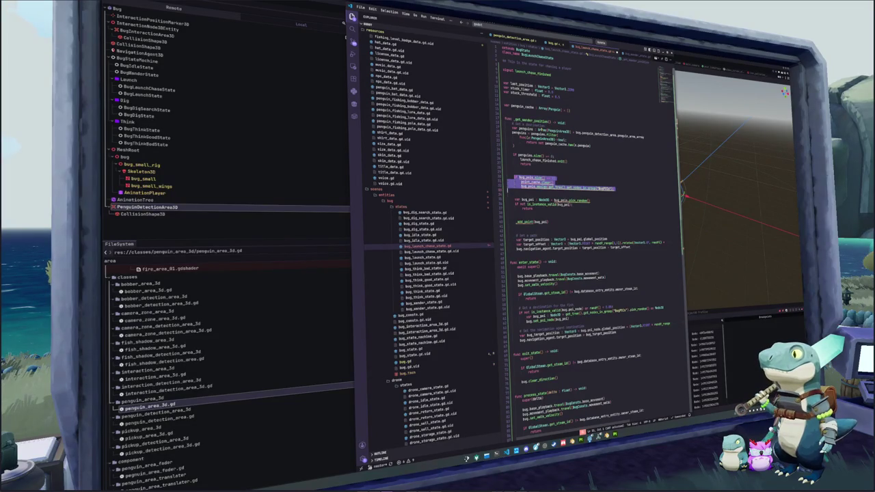
- Replace the bug_pois size check with a penguins.sort_custom lambda taking two PenguinArea3D parameters
key("Delete")
type("penguins.sort")
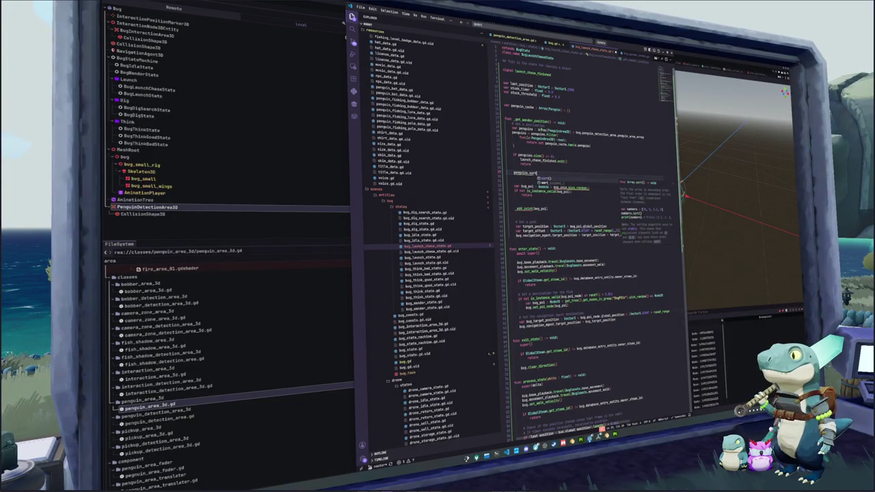
type("_c")
key("Return")
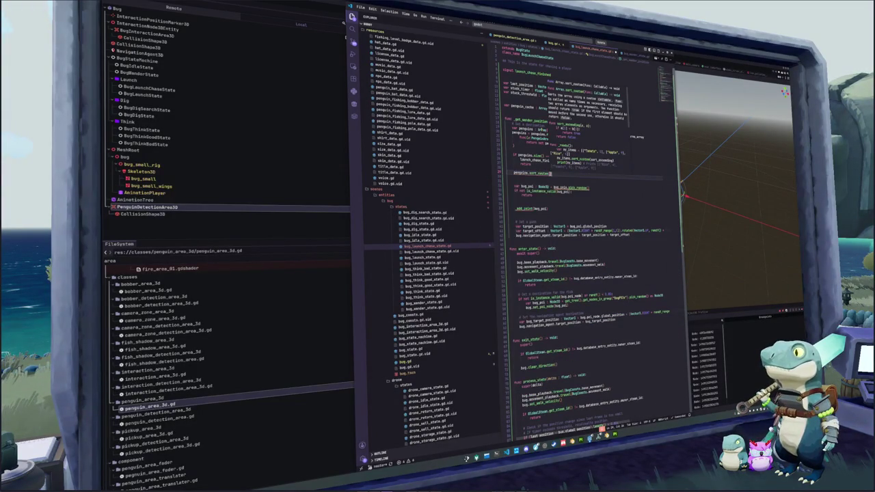
key("Return")
type("func(")
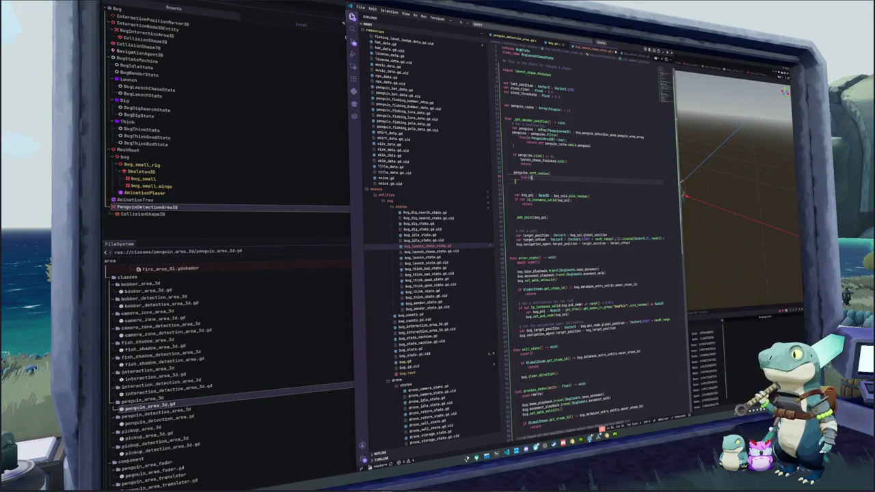
type("a: Penguin")
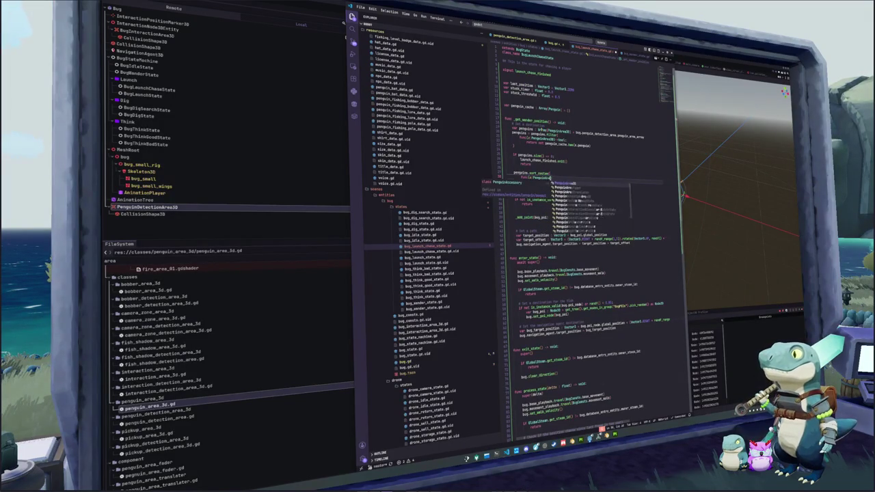
key("Return")
type("b: Penguin")
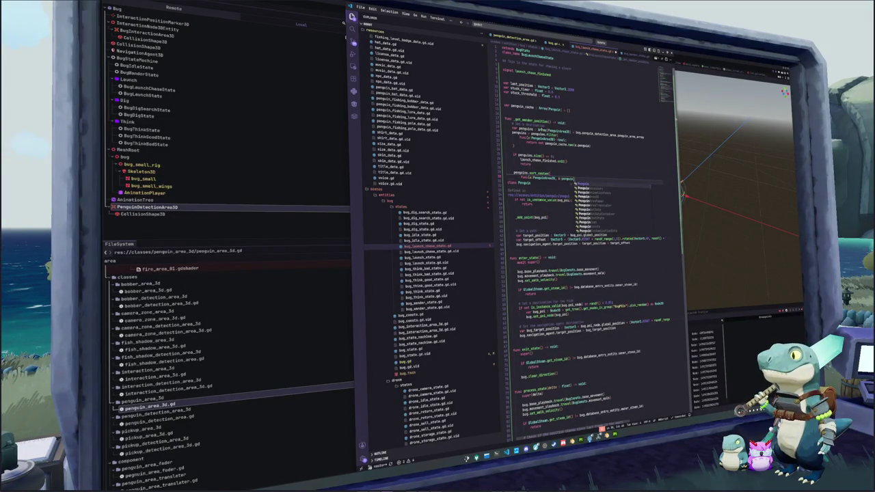
type("Area")
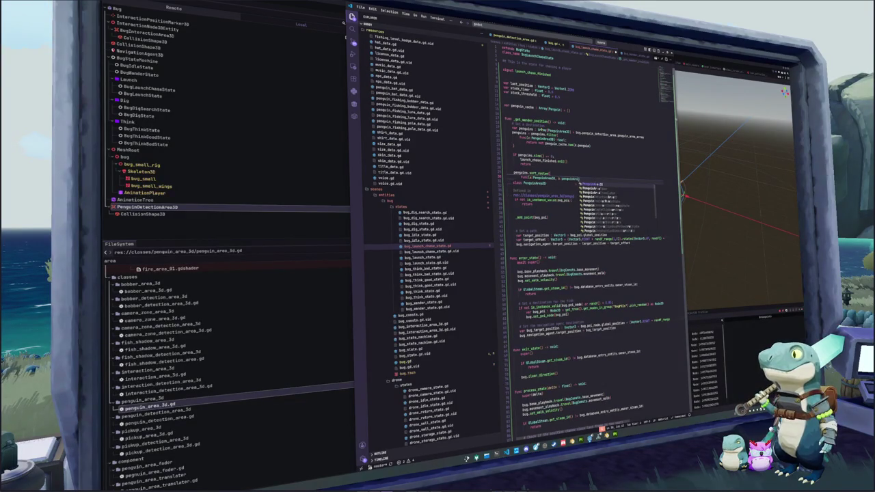
key("Return")
- Give the lambda a bool return that compares squared distances via a.global_position.distance_squared_to
type("->")
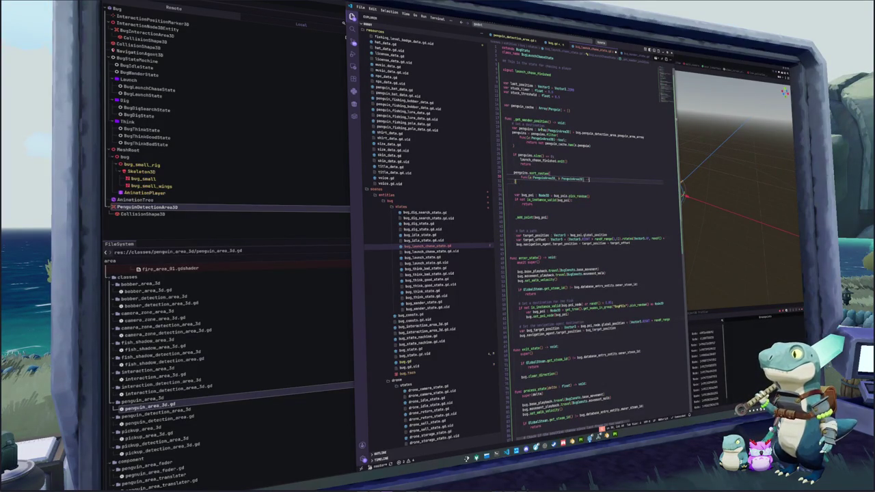
type(" bool:")
key("Return")
type("return a.glo")
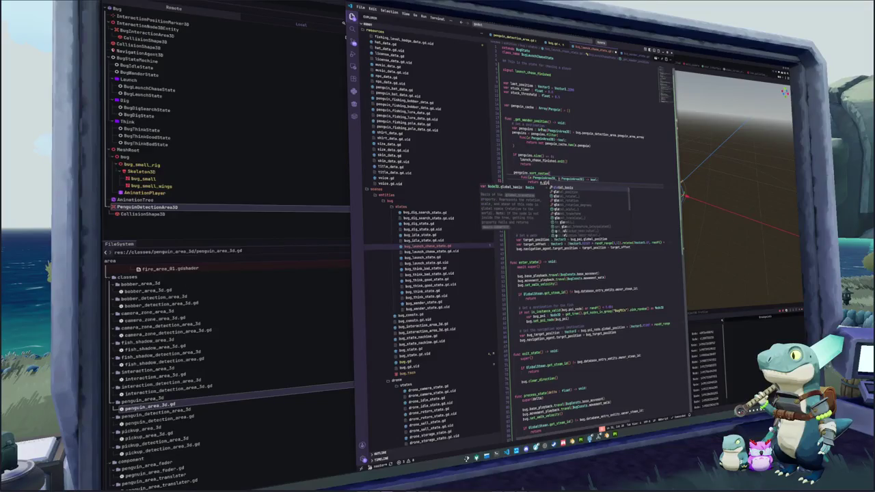
type("bal_position.di")
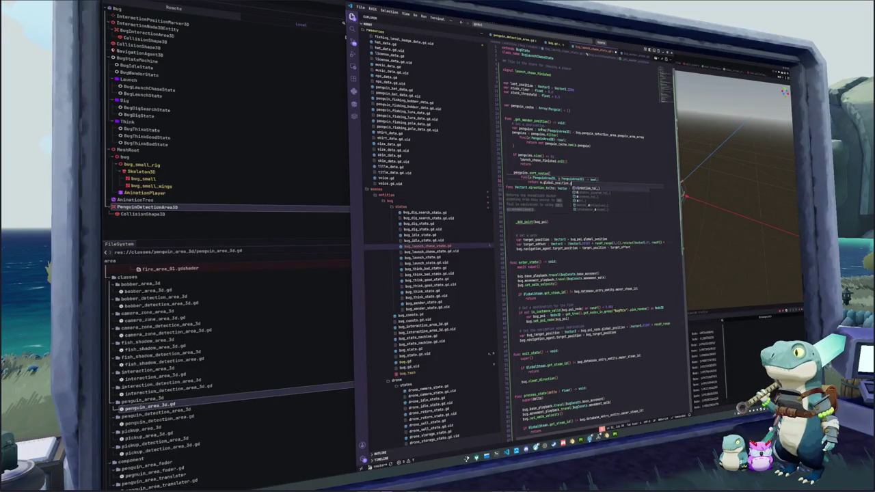
type("stance_squared_to")
key("Return")
type("b")
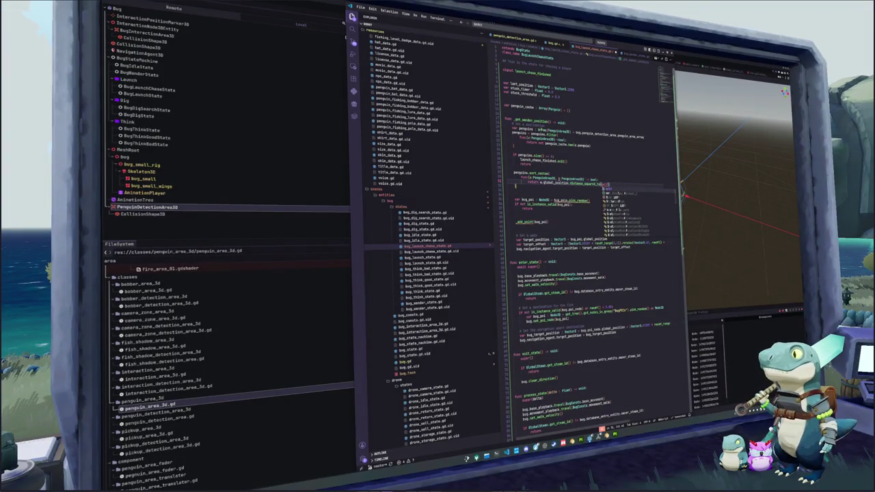
type(".glo")
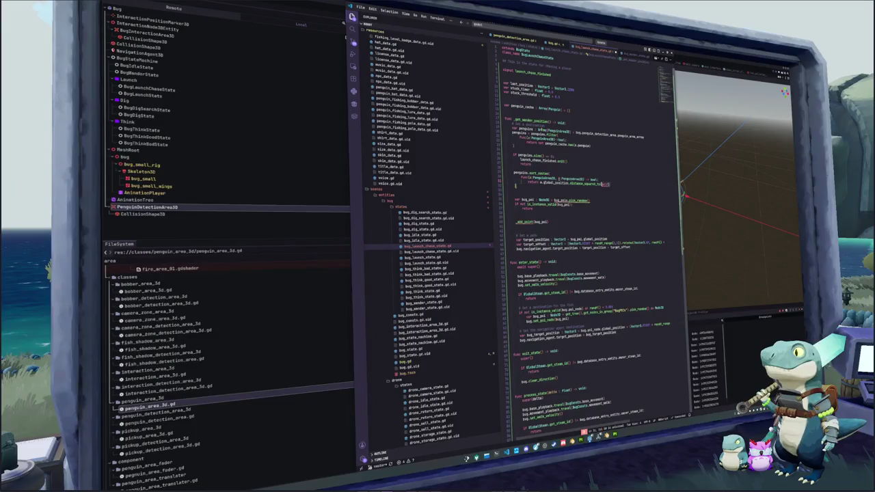
type("bal_pos")
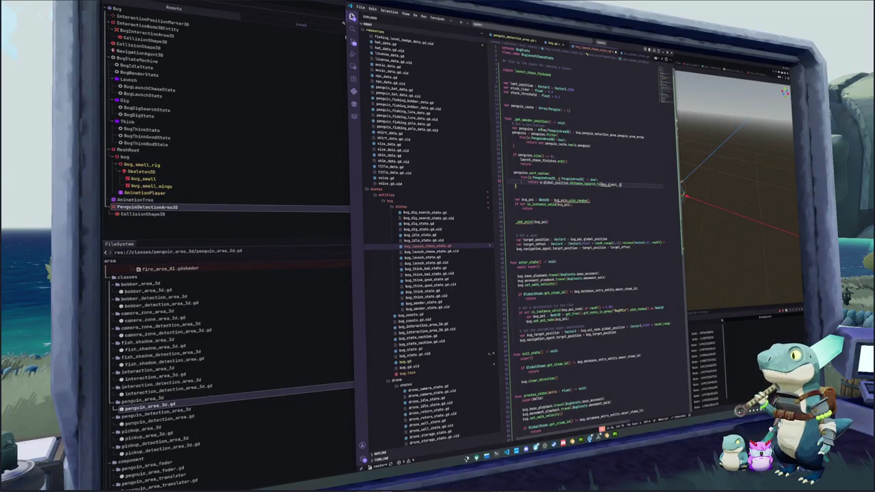
key("Return")
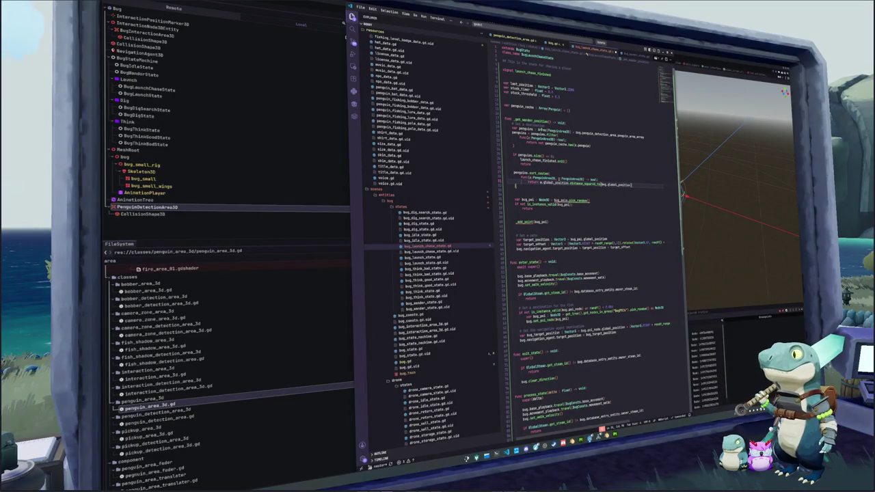
- Finish the comparator with b.global_position.distance_squared_to(bug.global_position)
mouse_move(554, 173)
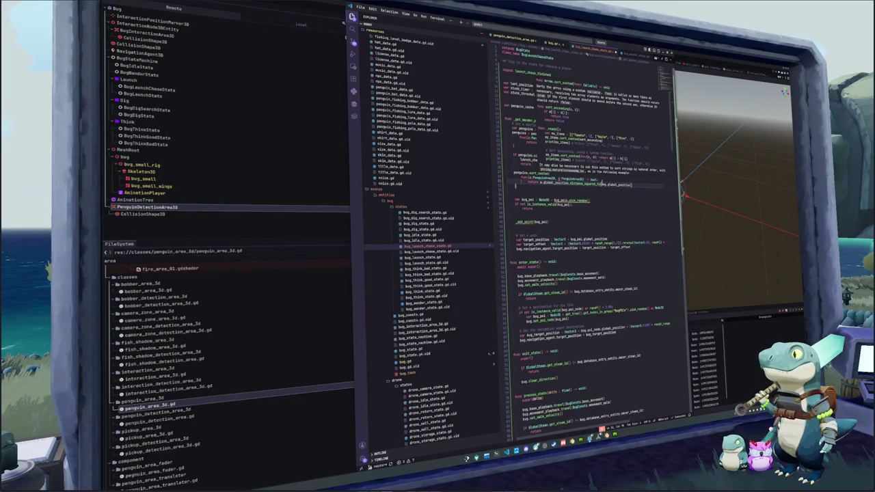
key("Escape")
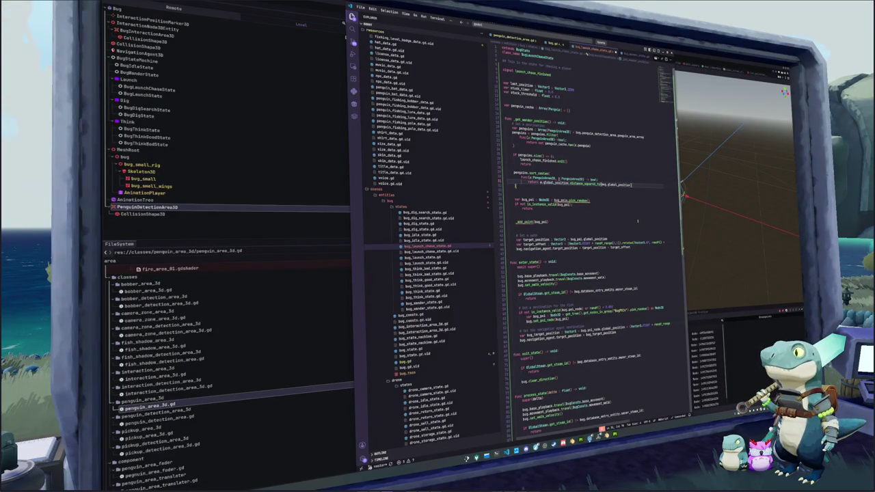
type("b.global")
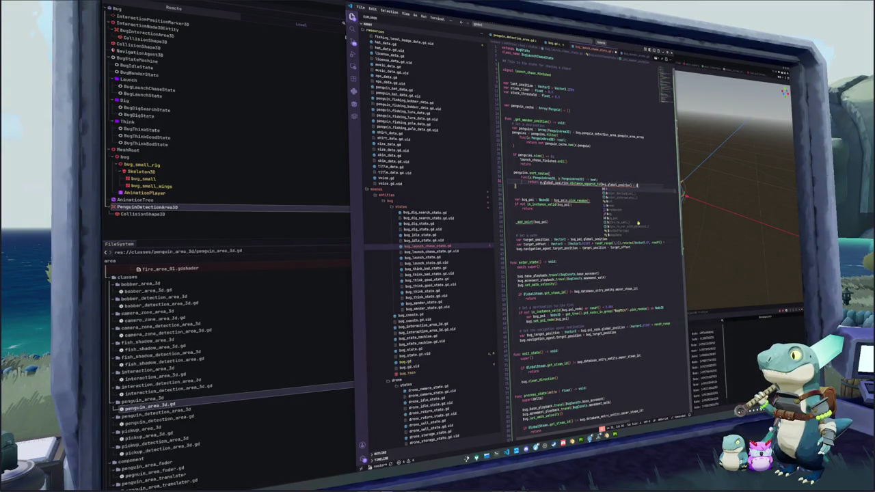
type("_position.distance_squared_to(")
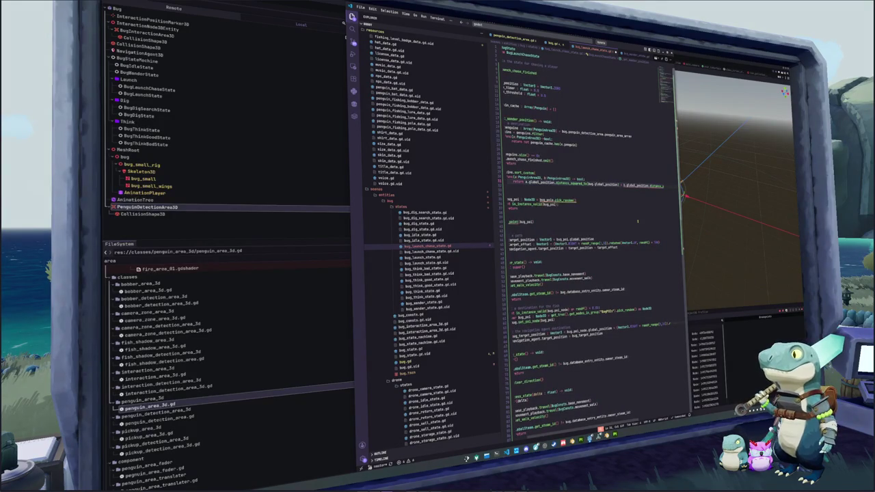
type("bug.global_position")
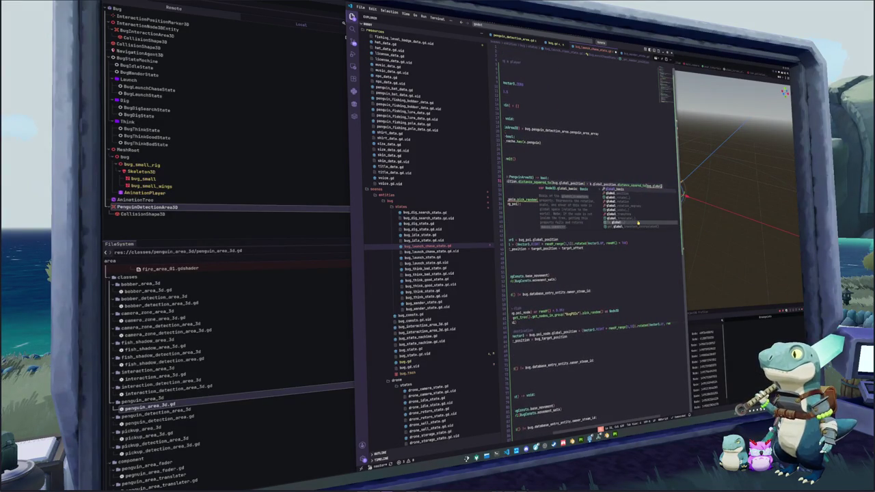
- Replace the three old bug_poi lookup lines with 'var penguin : Penguin = penguins.front()'
key("Down")
key("Down")
key("Down")
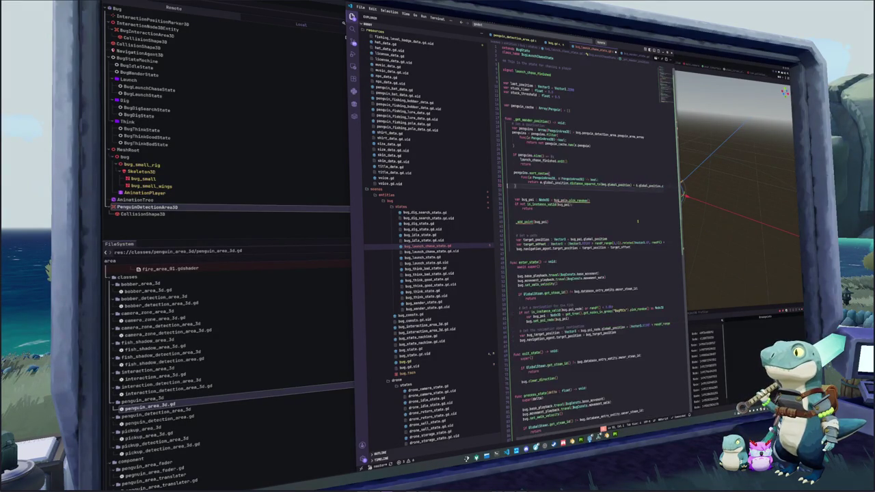
key("shift+Down")
key("shift+Down")
key("shift+Down")
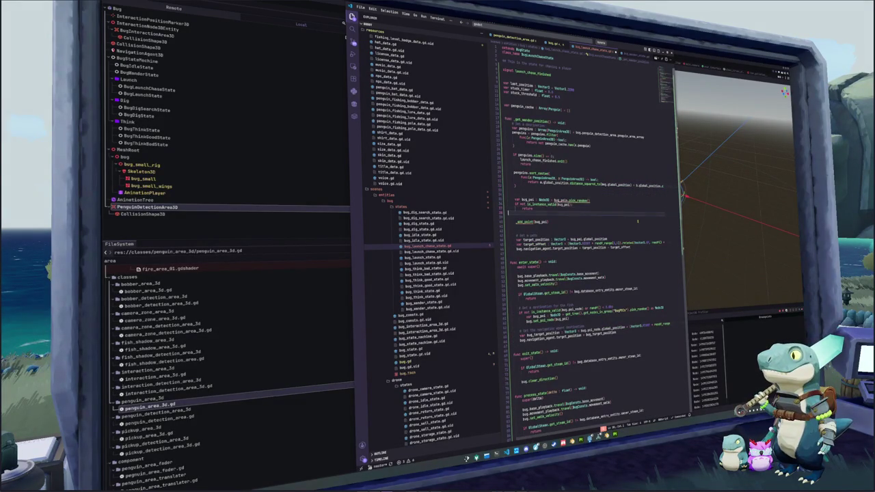
key("BackSpace")
type("var penguin : Penguin = ")
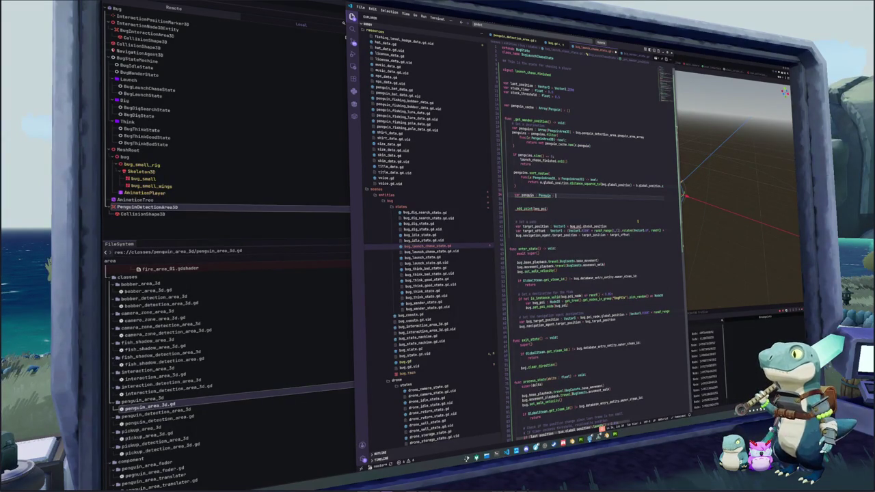
type("penguin")
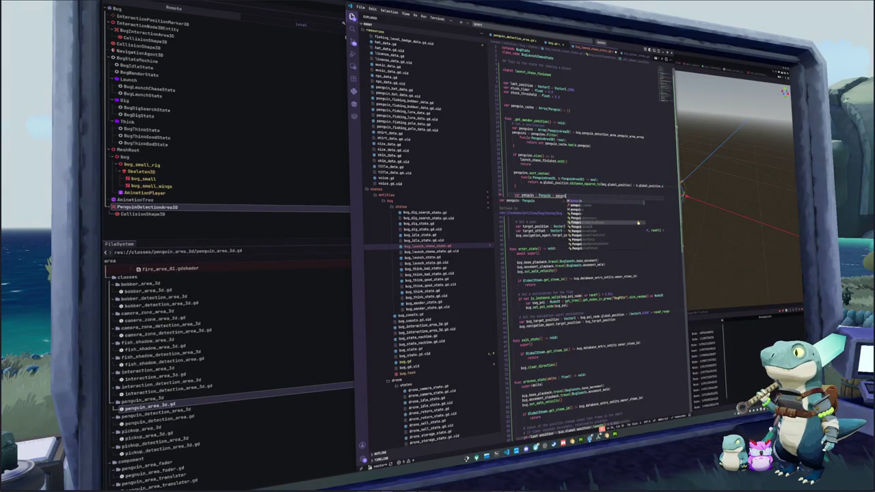
type("s.front(")
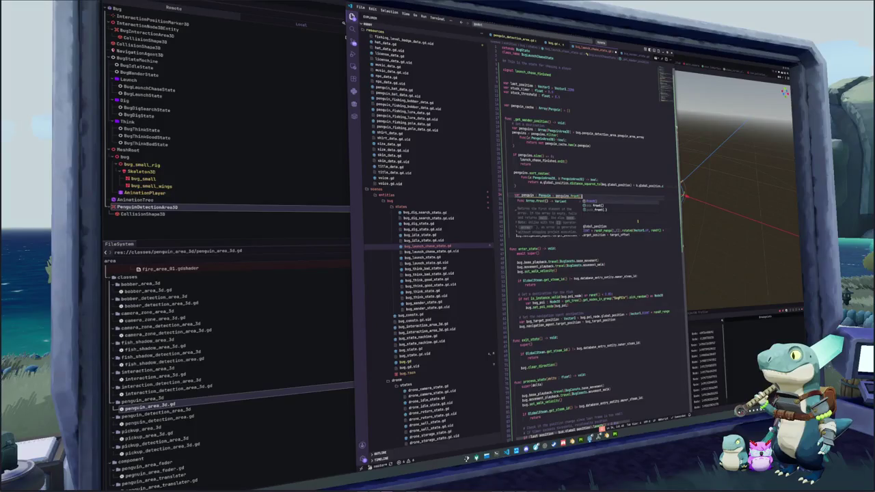
key("Return")
- Add an is_instance_valid(penguin) guard that emits launch_chase_finished and returns, removing _add_point(bug_poi)
type("if not i")
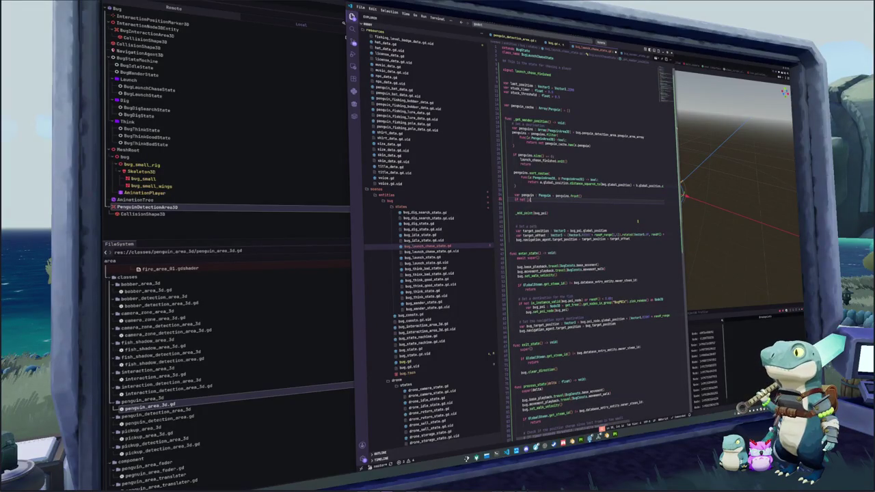
type("s_instance_valid(")
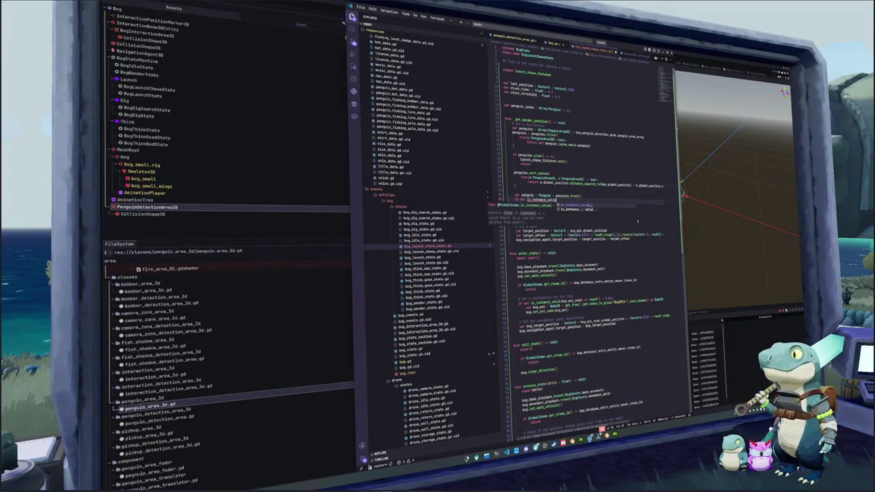
type("penguin):")
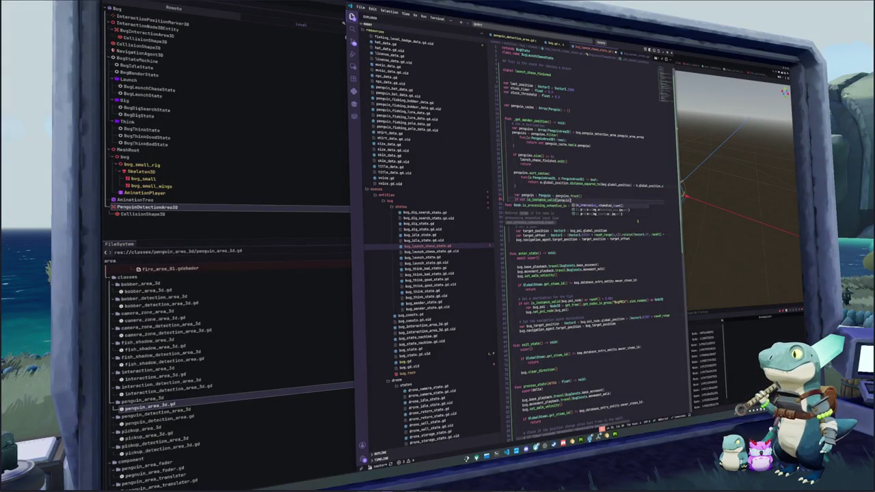
key("Return")
type("launch")
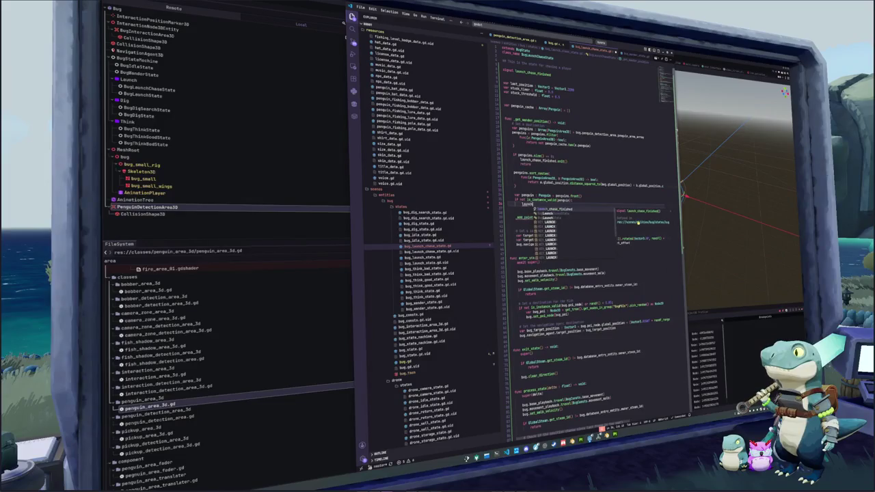
type("_chase_finished.emit()")
key("Return")
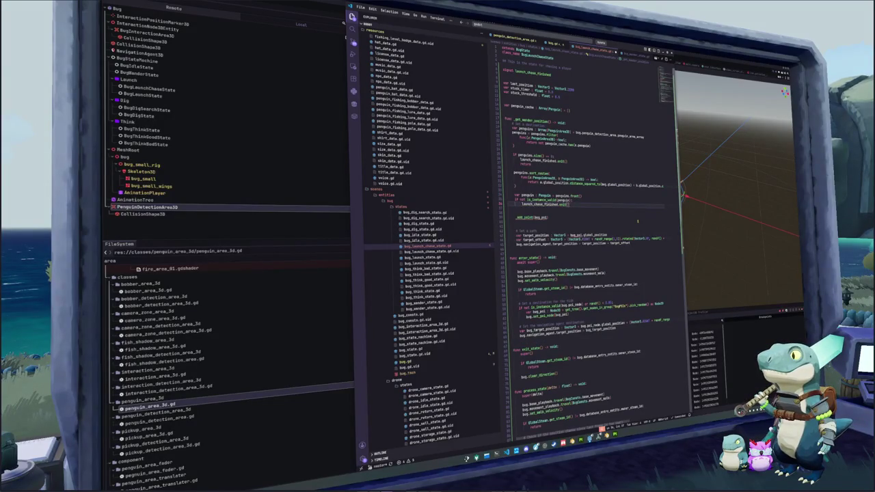
type("return")
key("Return")
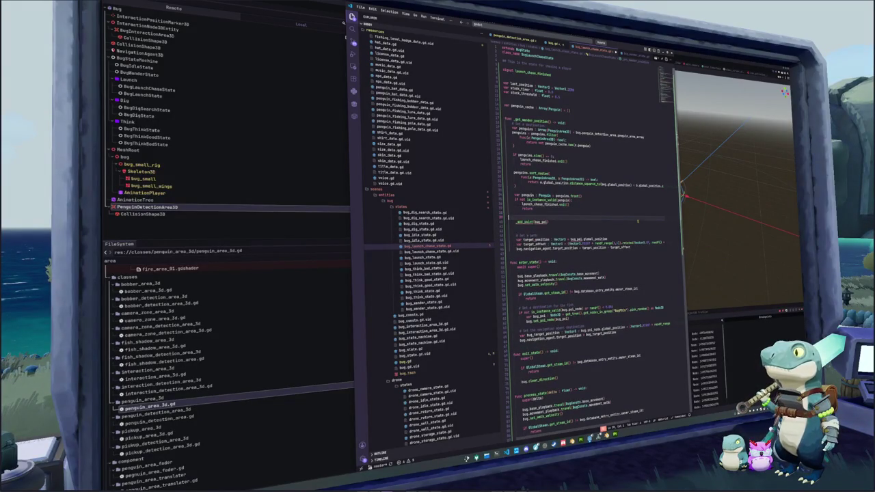
key("Delete")
key("Delete")
key("Delete")
key("Delete")
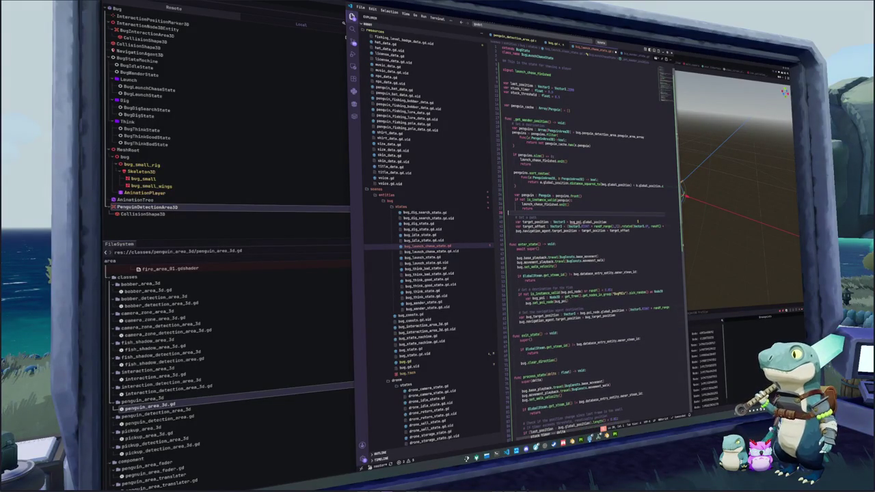
left_click(637, 223)
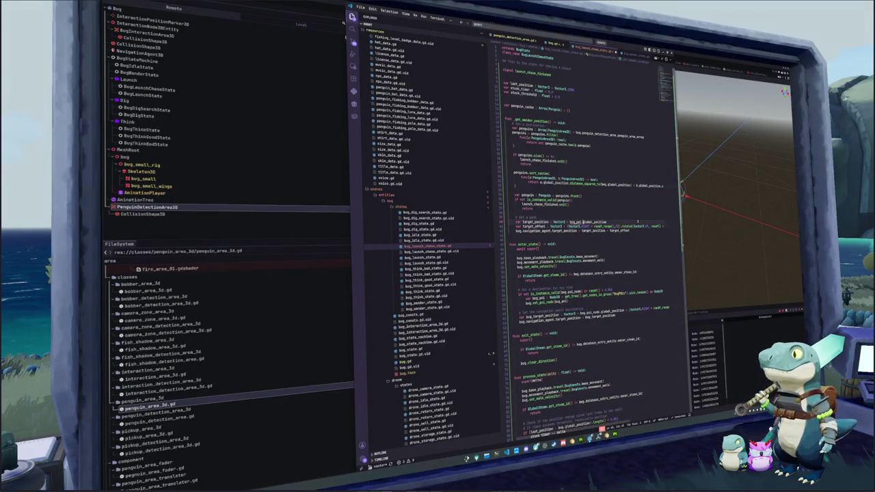
- Take target_position from penguin instead of bug_poi and remove the target_offset line and addition
key("ctrl+d")
type("penguin")
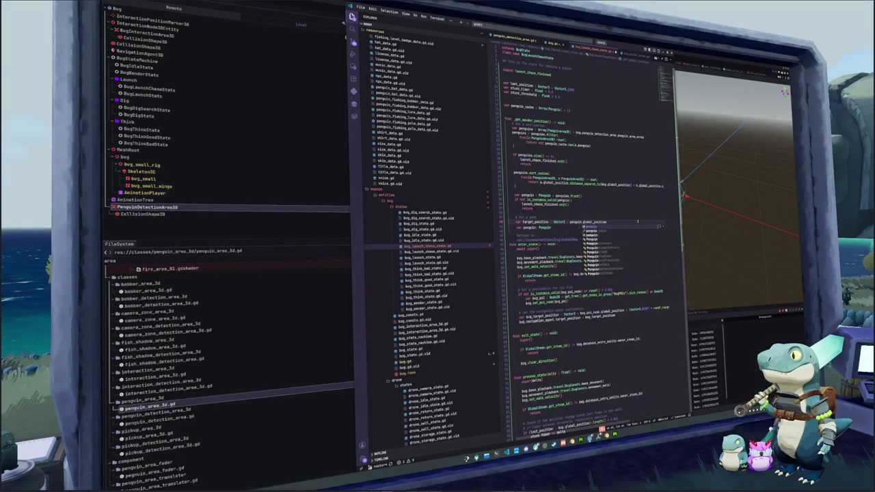
key("Escape")
key("Down")
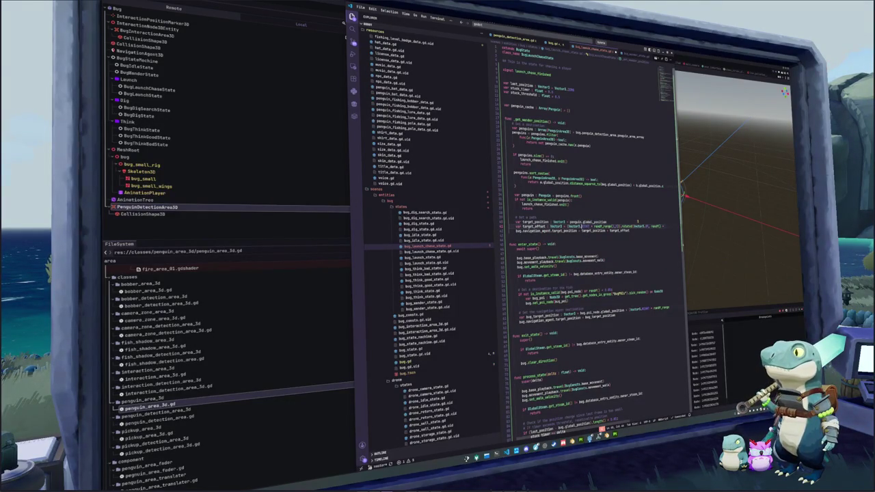
key("ctrl+shift+k")
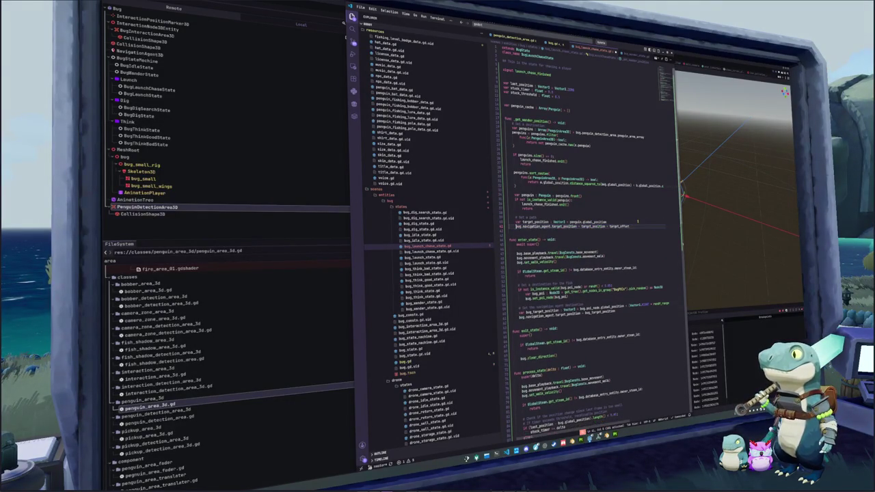
key("End")
key("ctrl+shift+Left")
key("BackSpace")
key("BackSpace")
key("BackSpace")
key("Up")
key("Up")
- Re-add the '# Get a path' comment and start a '# Get the closest' comment above var penguin
key("ctrl+shift+k")
key("ctrl+shift+Return")
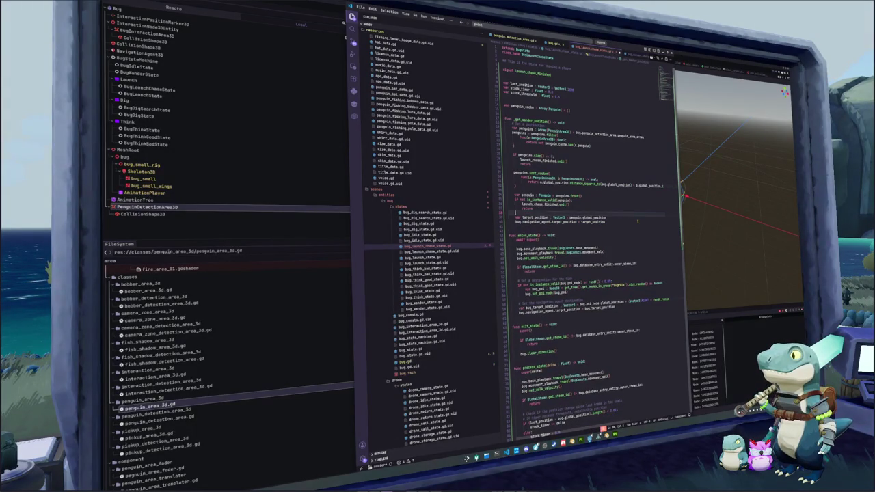
type("# Get a pa")
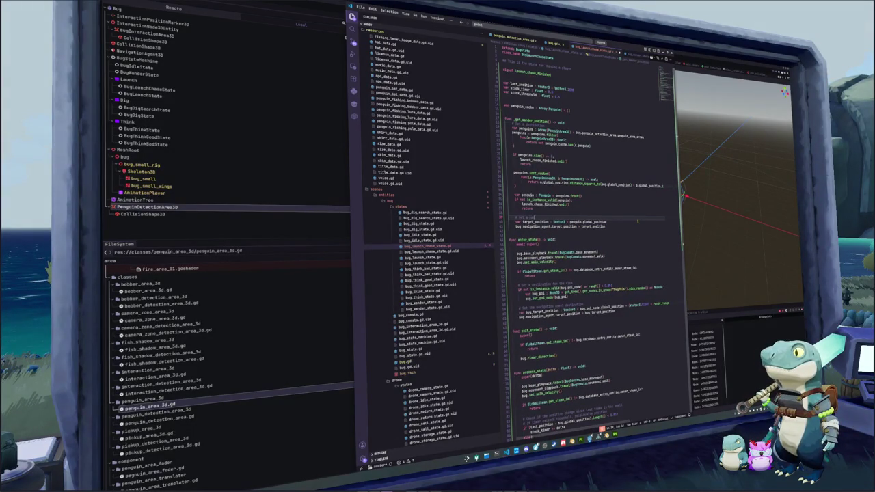
key("Up")
key("Up")
key("Up")
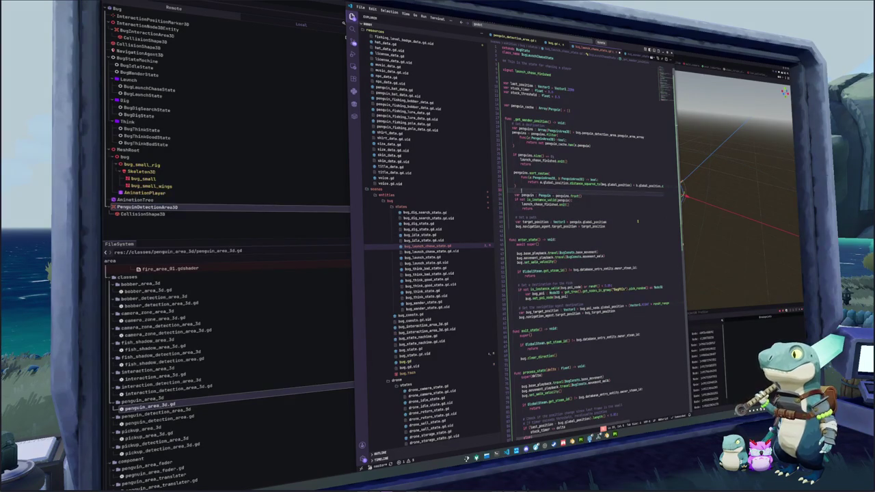
key("Return")
type("# Get the ")
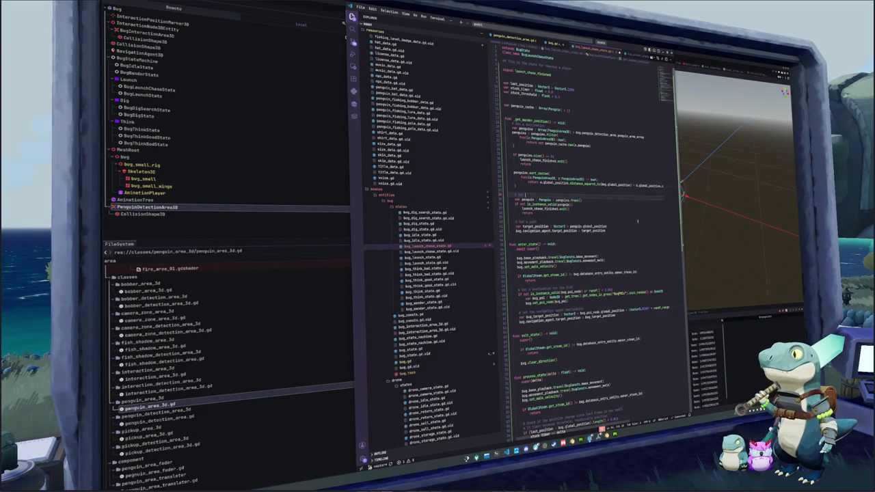
type("closest")
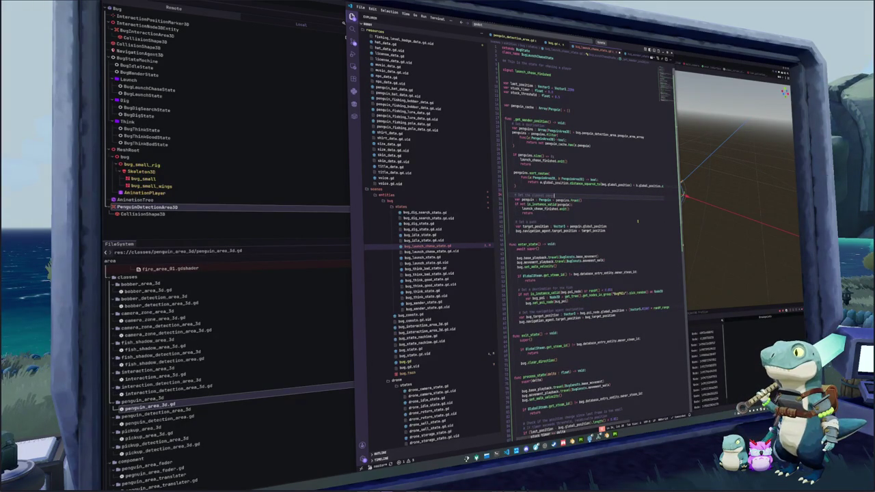
- Complete the '# Get all visible penguins' comment and add a blank line before '# Get a path'
key("ctrl+z")
key("ctrl+z")
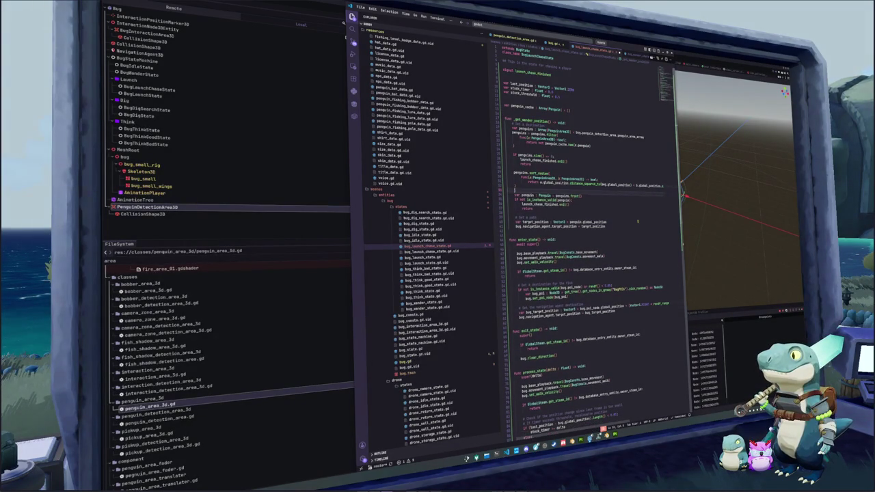
key("ctrl+y")
key("ctrl+y")
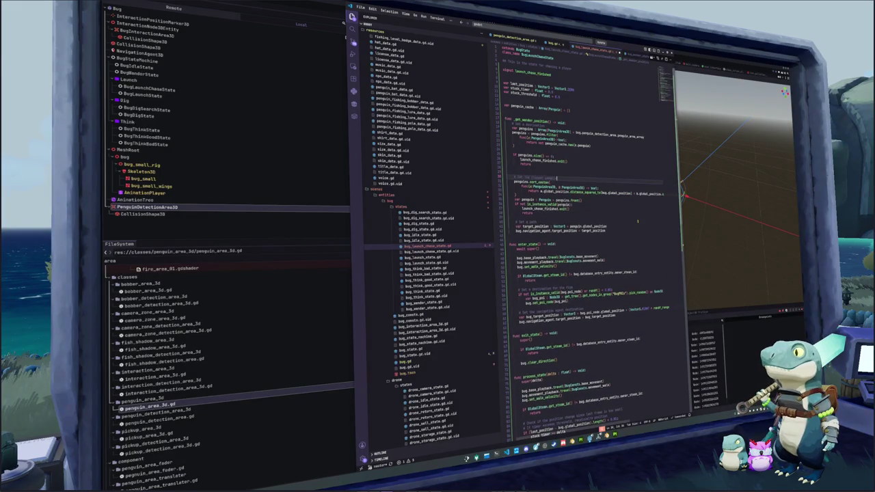
key("ctrl+z")
key("ctrl+z")
key("ctrl+z")
key("ctrl+y")
key("ctrl+y")
key("ctrl+y")
key("ctrl+z")
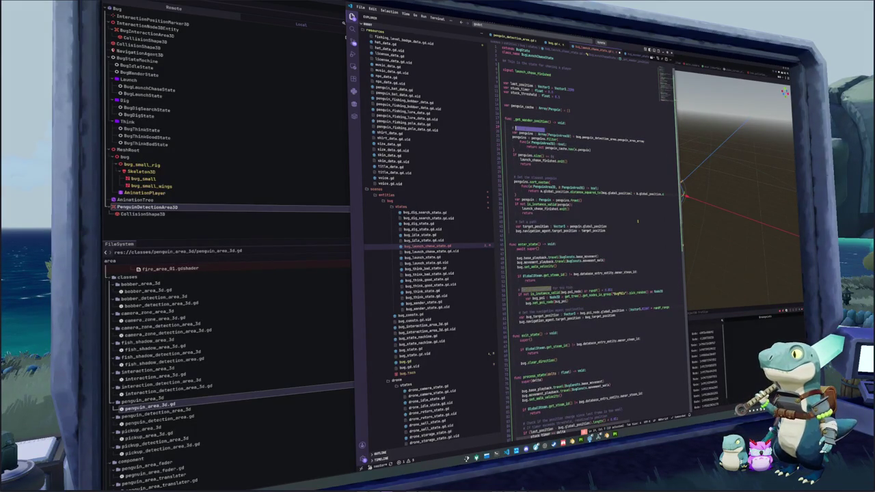
key("ctrl+y")
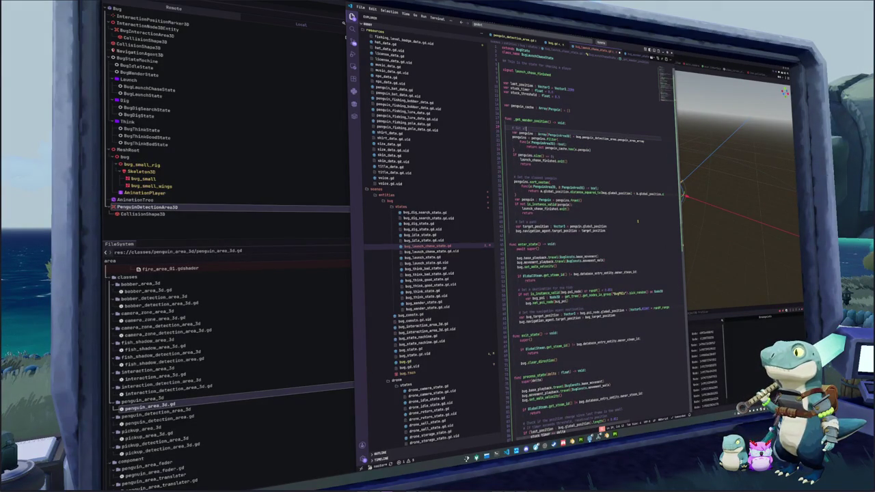
type("penguin")
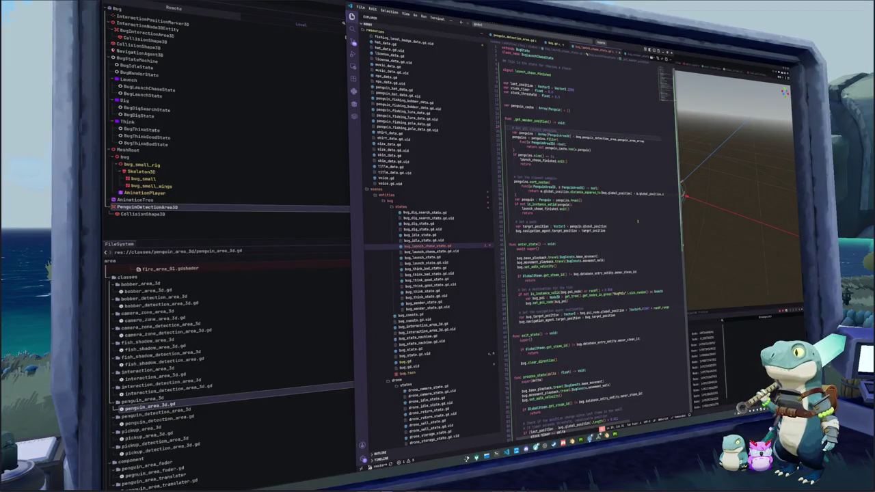
type("s")
key("Down")
key("Down")
key("Down")
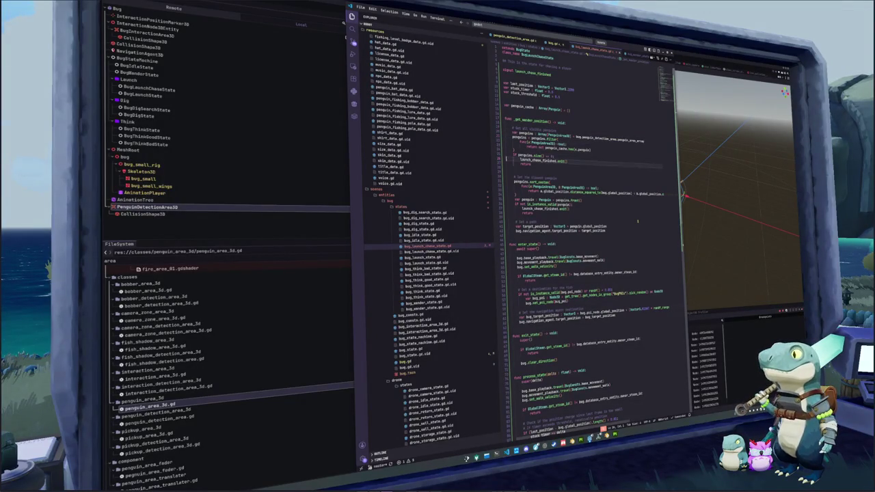
key("Down")
key("Down")
key("Down")
key("Return")
key("Down")
key("Down")
key("Down")
key("Down")
key("Down")
key("Down")
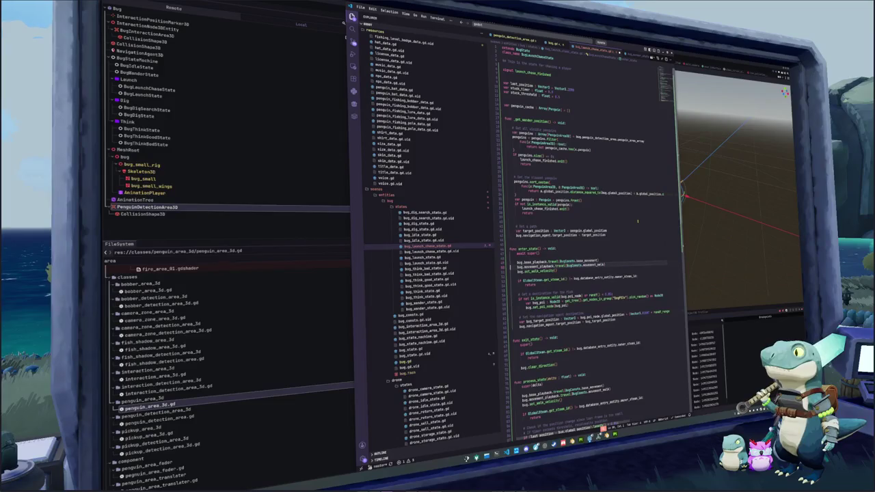
- Change the enter_state movement animation from movement_walk to movement_run
key("End")
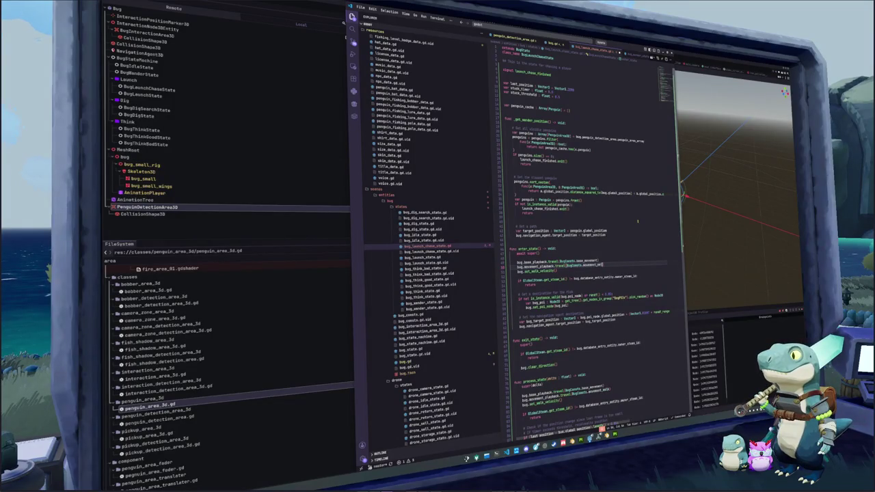
type("run")
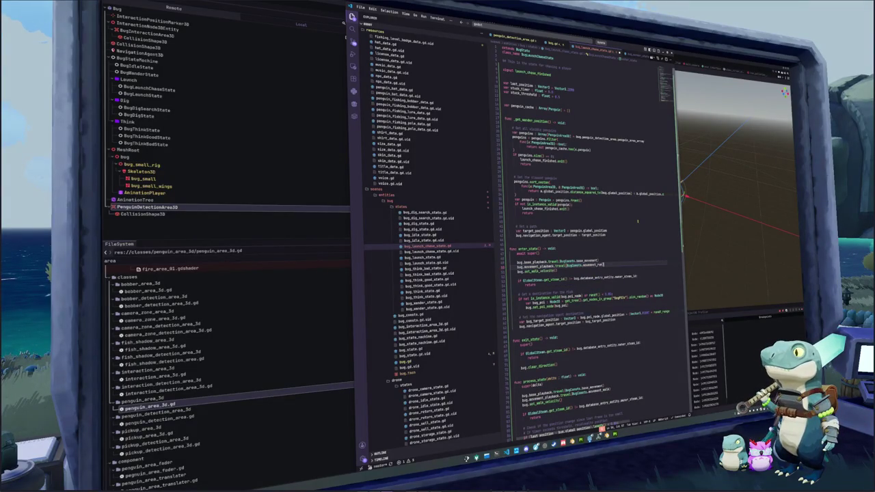
key("Down")
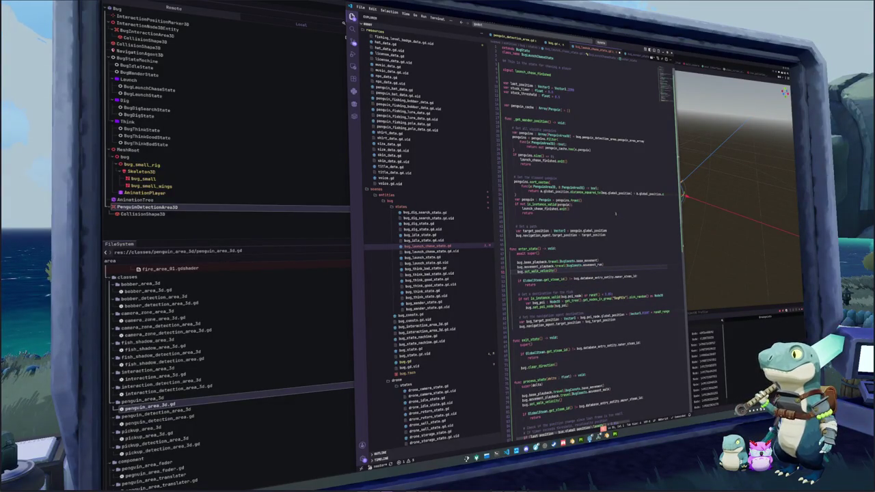
left_click(505, 77)
key("Return")
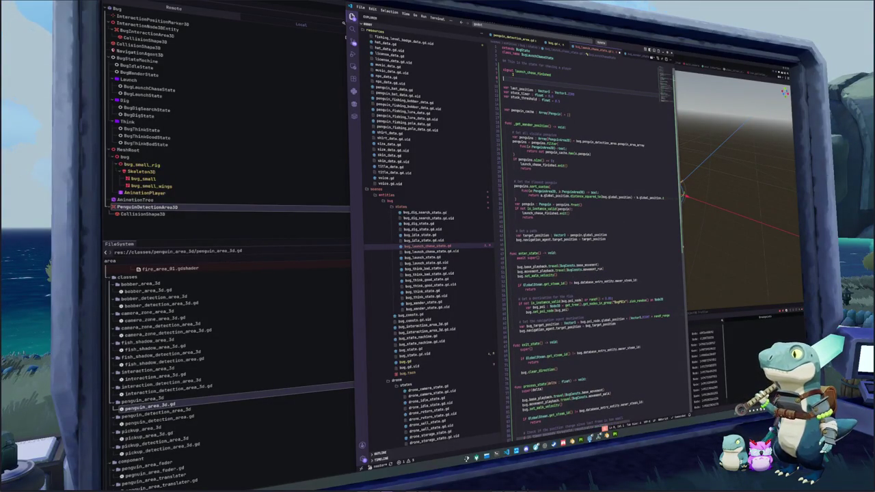
- Add 'var query_timer : float = 0.5' and 'var query_threshold : float = 1.0' below the signal
type("var")
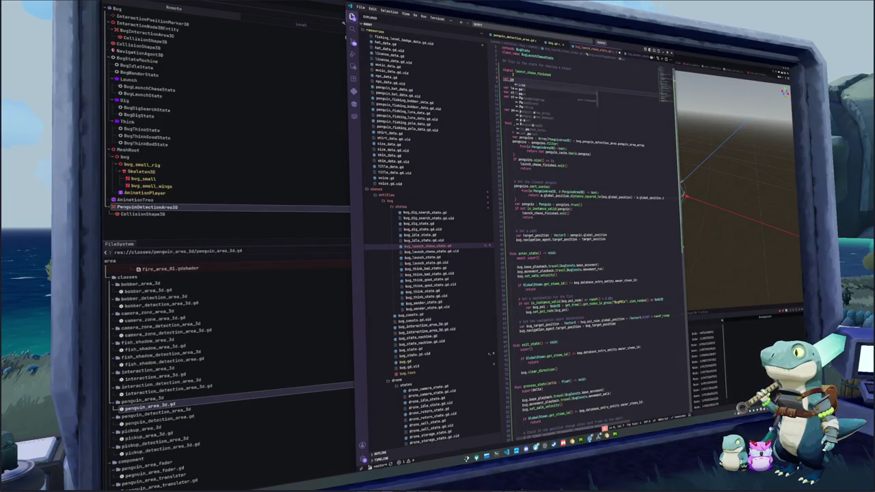
type(" speed_timer : float = 0.5")
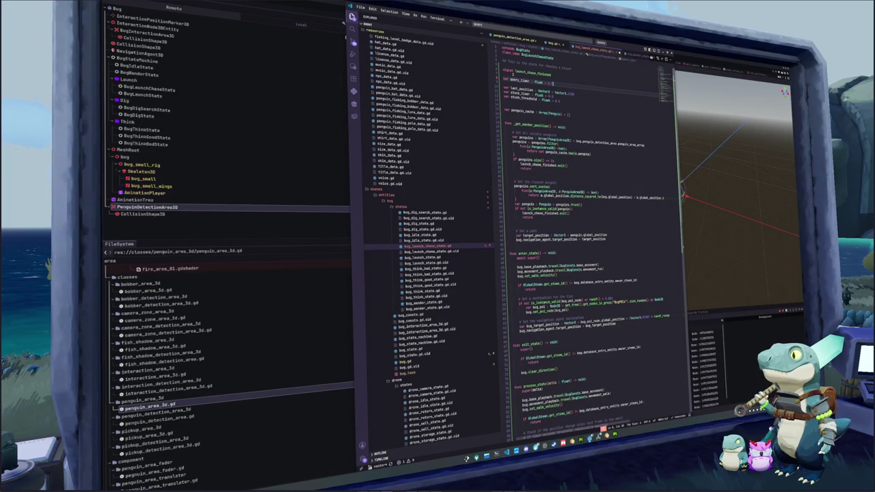
key("Return")
type("var query_threshold ")
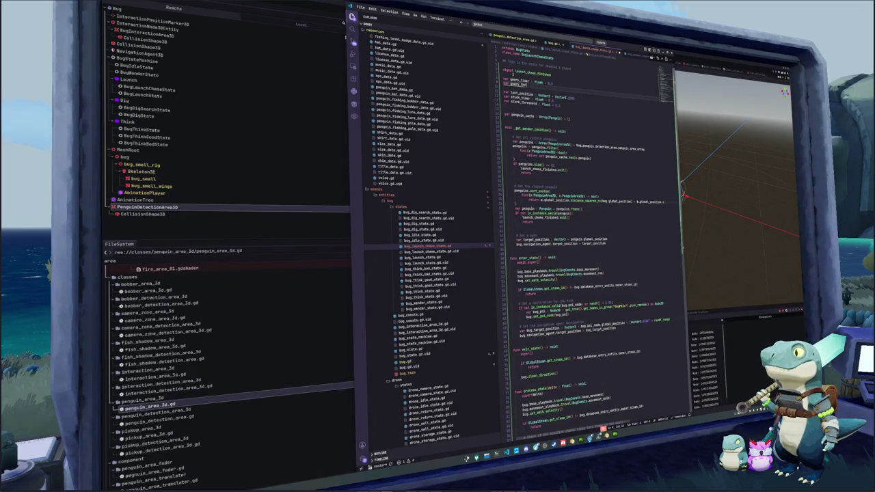
type(": float = 1.0")
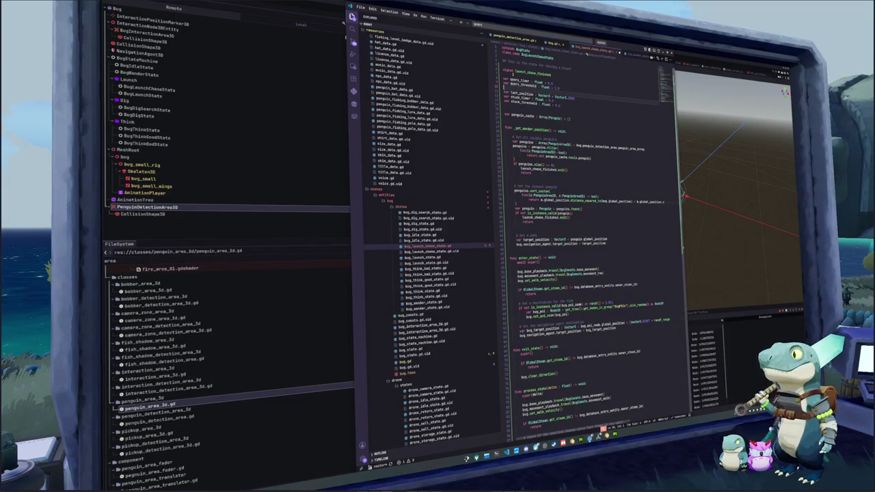
key("Return")
key("Down")
key("Down")
key("Down")
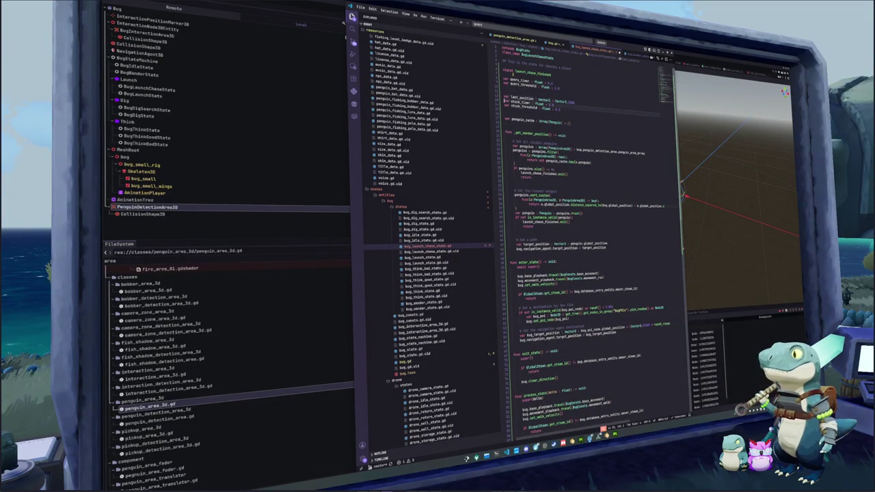
key("Down")
key("Down")
key("Down")
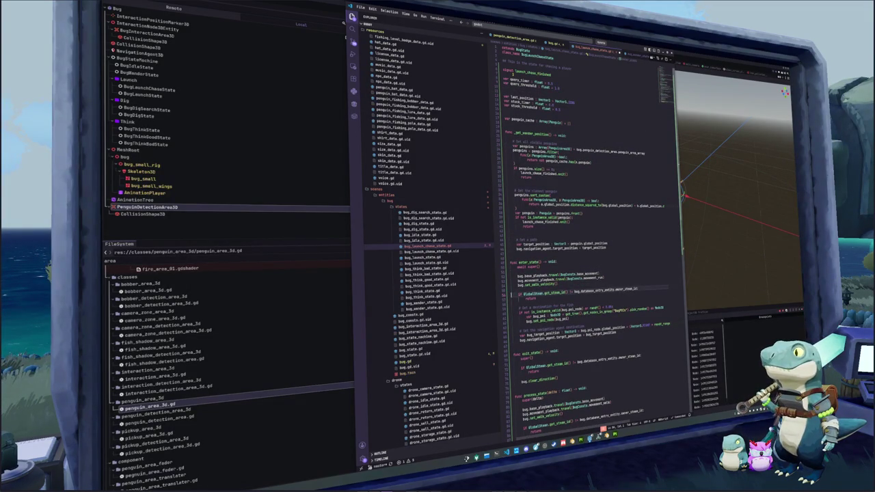
scroll(585, 241, "down", 2)
key("Down")
key("Down")
key("Down")
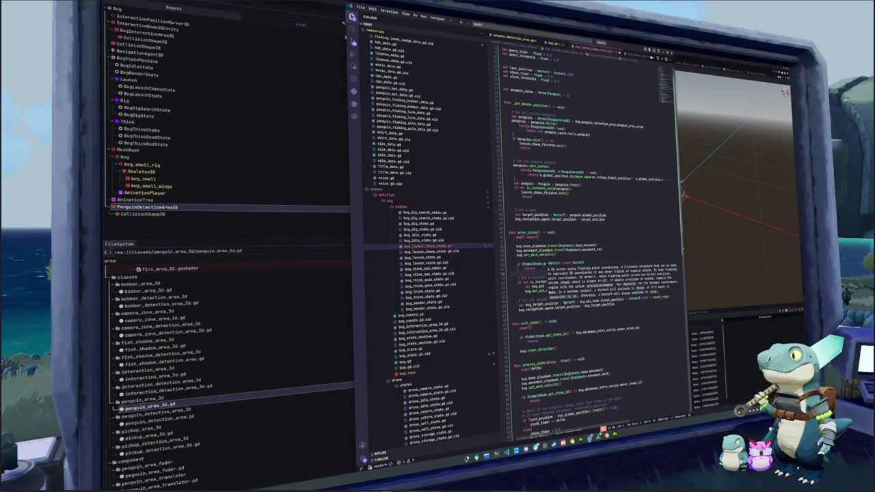
- Replace the flee destination block with a call to _get_penguin_position()
key("shift+Up")
key("shift+Up")
key("shift+Up")
key("BackSpace")
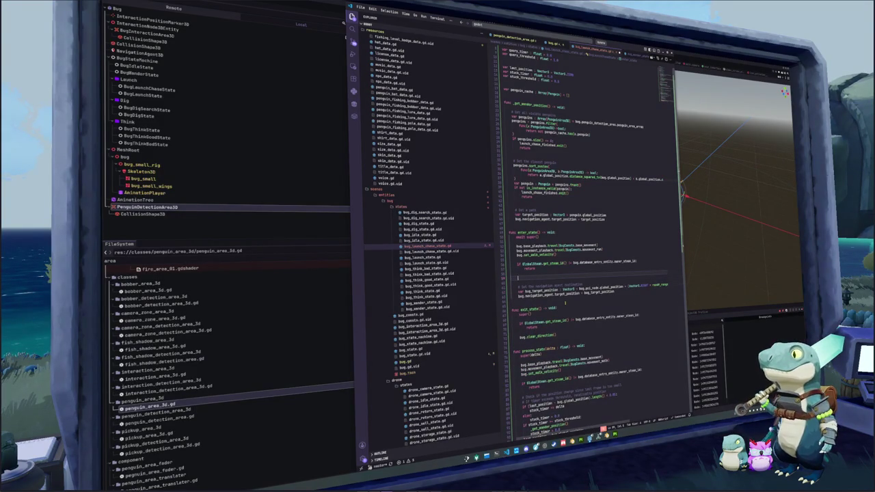
type("_get")
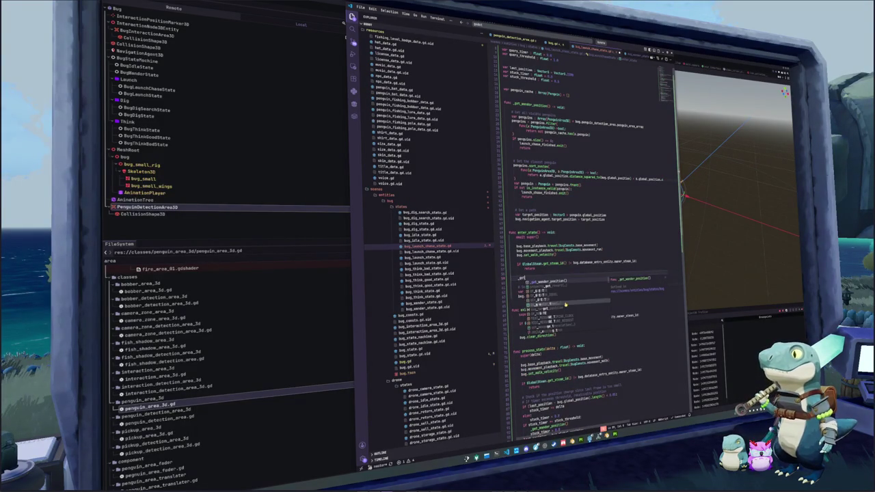
key("Return")
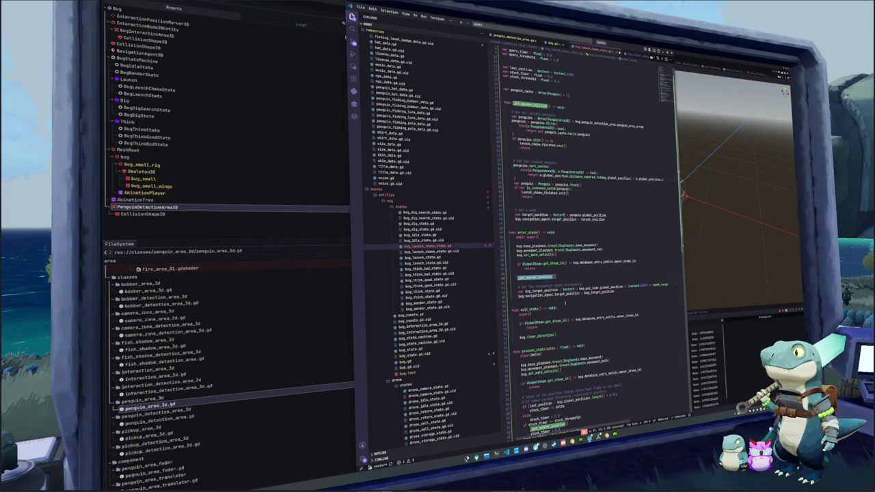
scroll(565, 303, "down", 10)
scroll(564, 303, "up", 8)
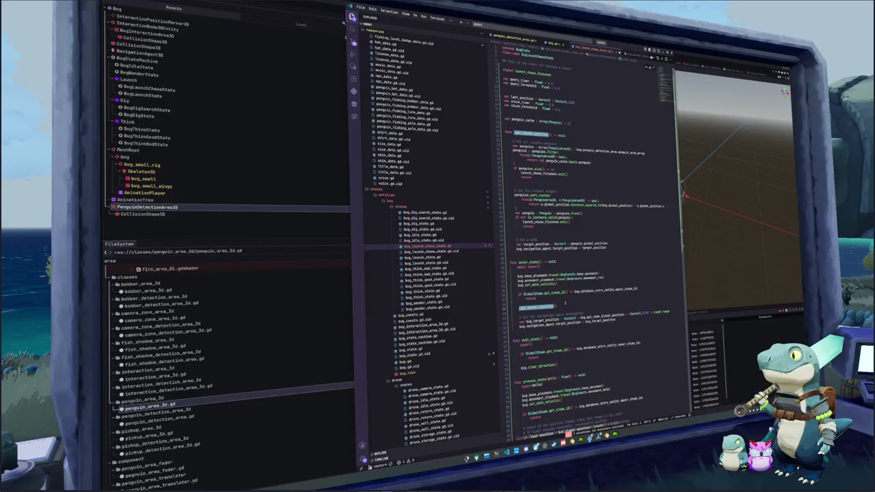
scroll(565, 302, "down", 3)
type("_get_penguin")
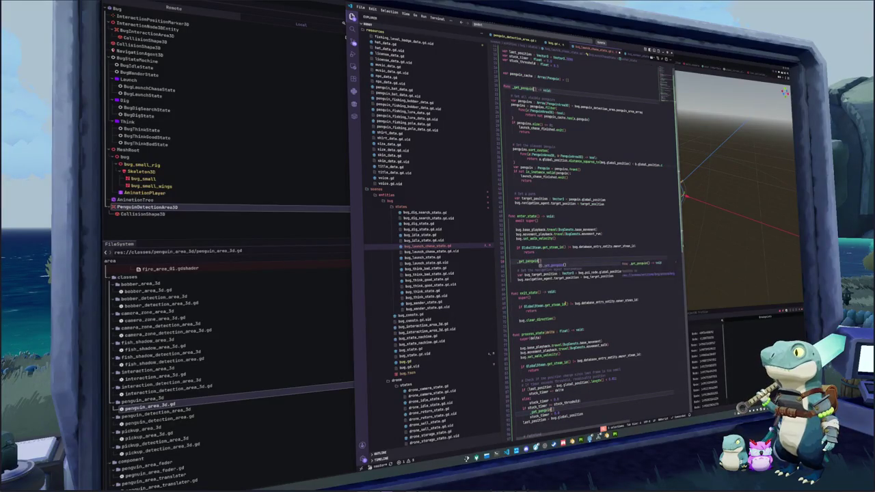
key("Return")
key("End")
- Change set_walk_velocity to set_run_velocity in enter_state
key("Up")
key("Up")
key("Up")
key("ctrl+BackSpace")
key("ctrl+BackSpace")
type("set_r")
key("Return")
- Delete the two bug_target_position and navigation target lines from enter_state
key("Down")
key("Down")
key("Down")
key("Home")
key("Down")
key("Down")
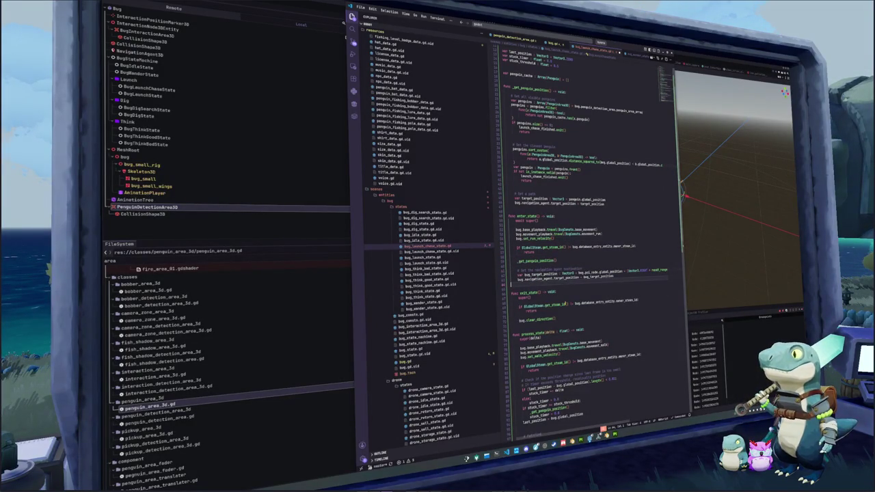
key("shift+Up")
key("shift+Up")
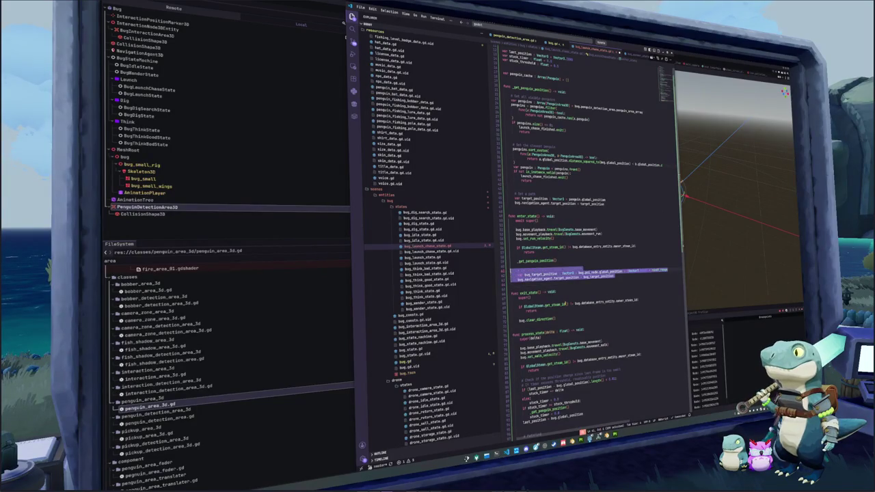
key("ctrl+x")
key("Down")
key("Down")
key("Down")
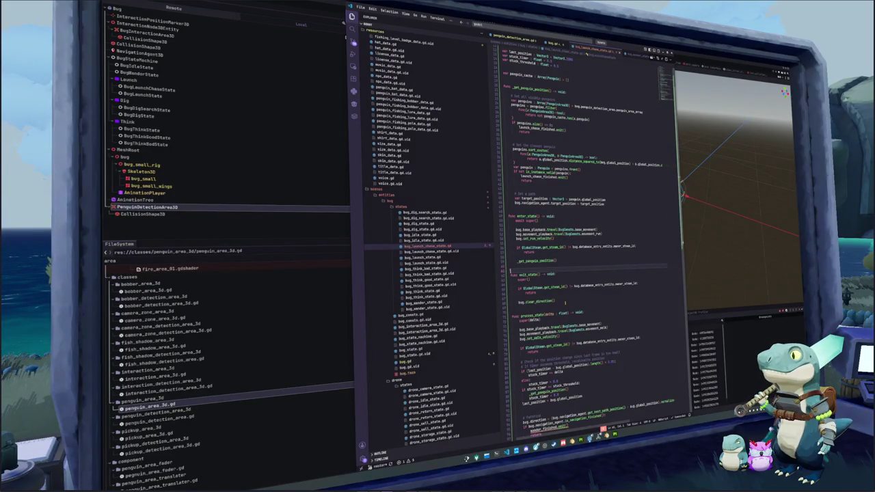
key("Down")
key("Down")
key("Down")
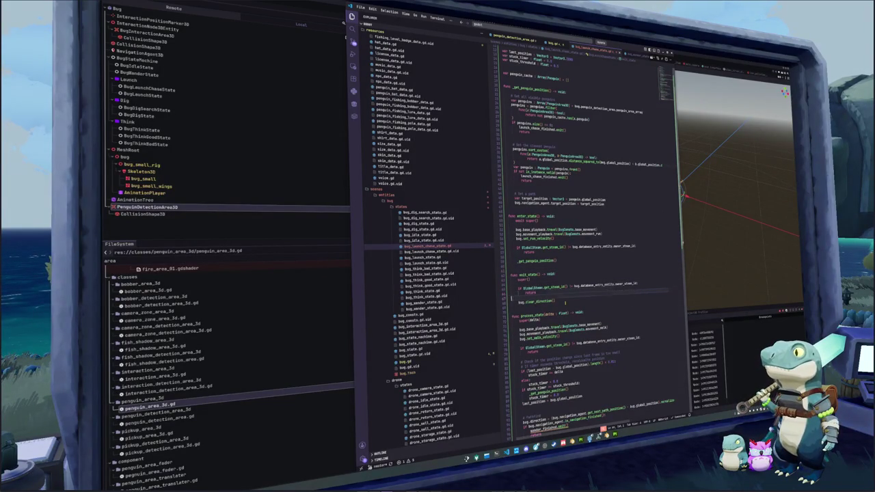
key("Down")
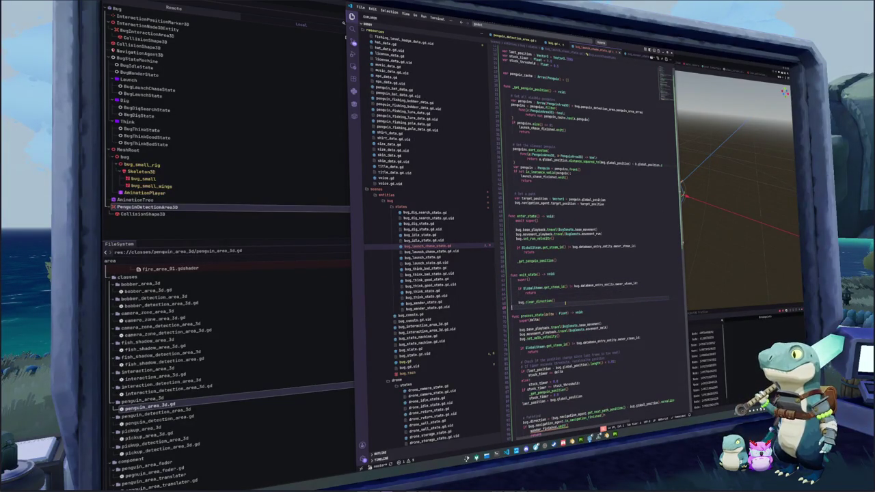
key("Down")
key("Down")
key("Down")
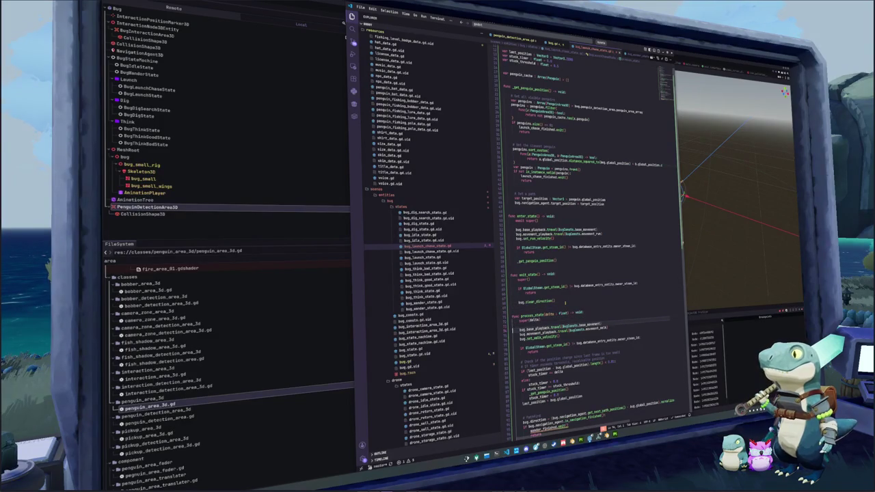
- Switch movement_walk to movement_run and set_walk_velocity to set_run_velocity
key("ctrl+shift+Left")
key("shift+Right")
key("shift+Right")
key("shift+Right")
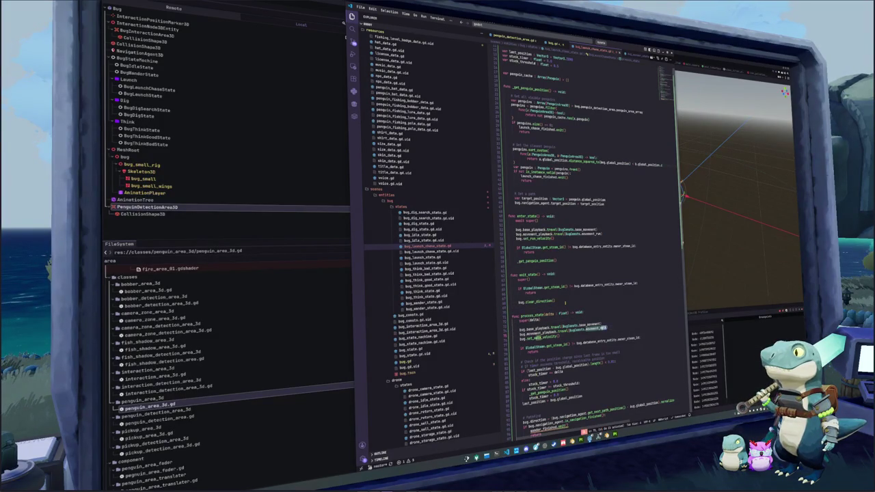
type("run")
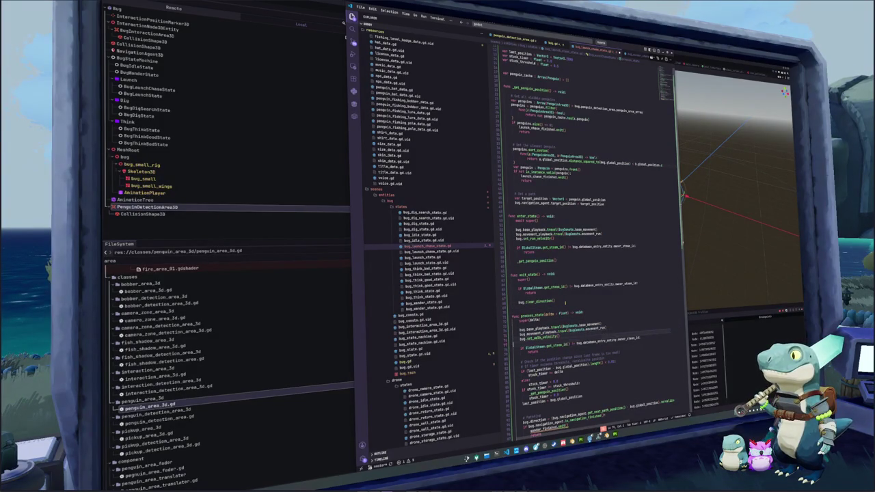
key("Down")
key("shift+Right")
key("shift+Right")
key("shift+Right")
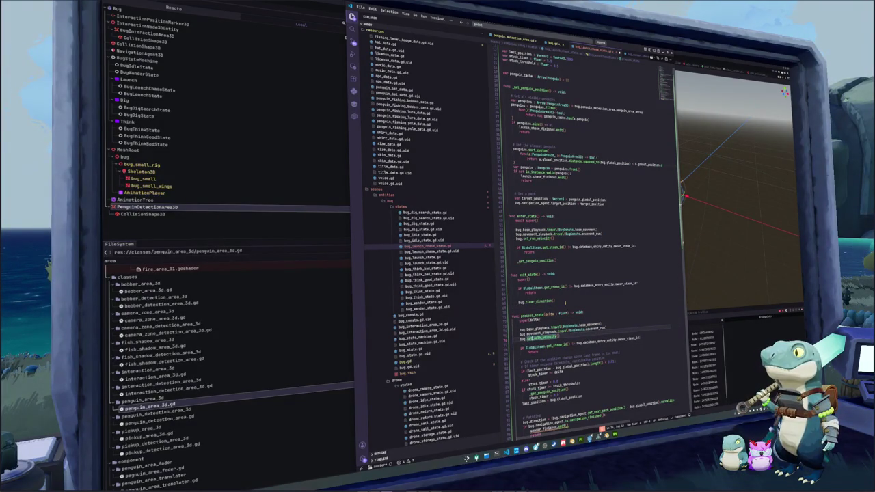
type("run")
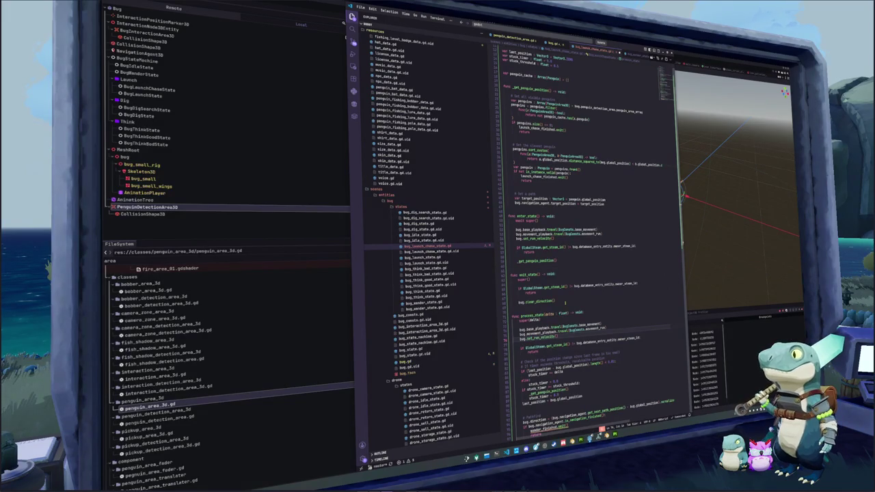
- Add a '# Todo:' comment above the stuck-position check in process_state
key("Down")
key("Down")
scroll(590, 243, "down", 5)
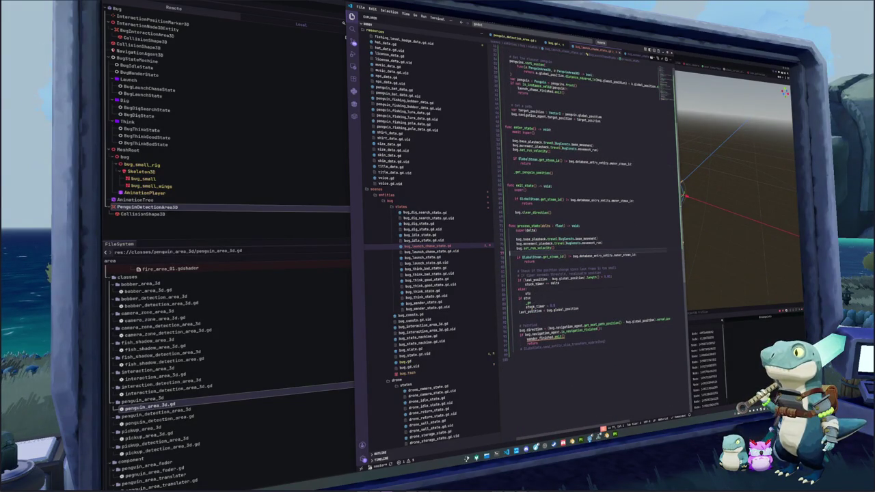
left_click(529, 317)
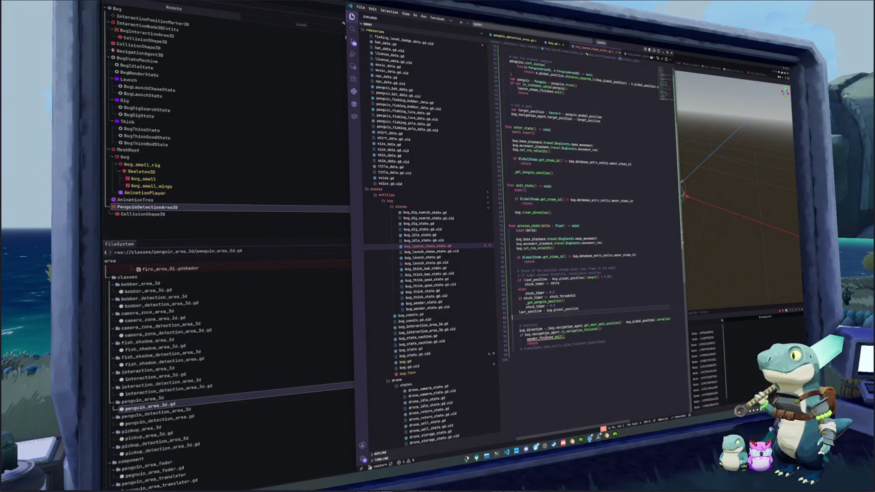
key("Return")
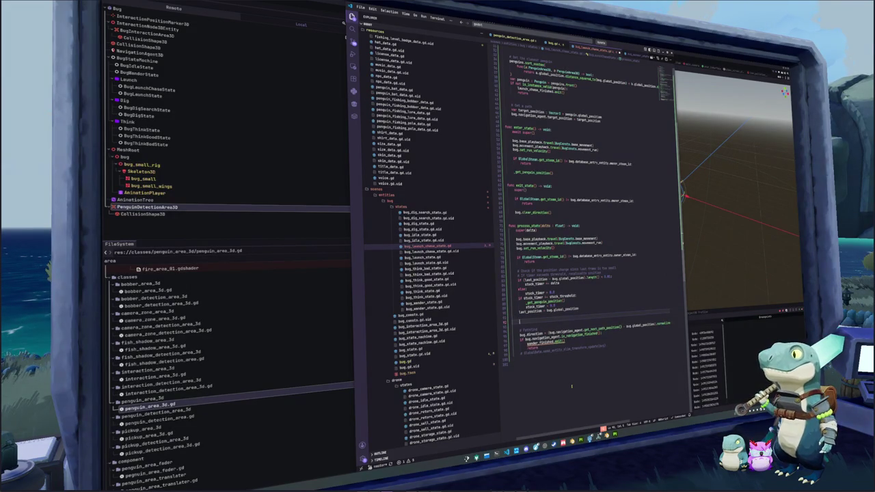
key("Up")
key("Up")
key("Up")
key("Return")
key("Return")
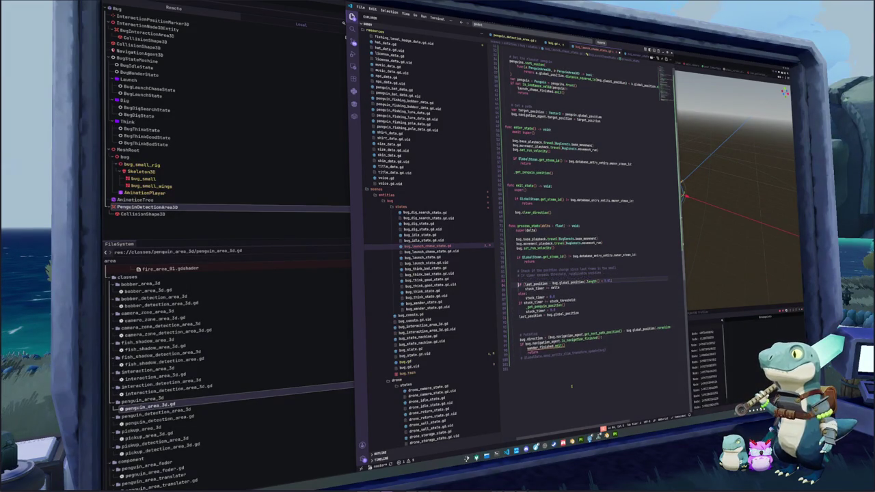
key("Return")
type("# Tod")
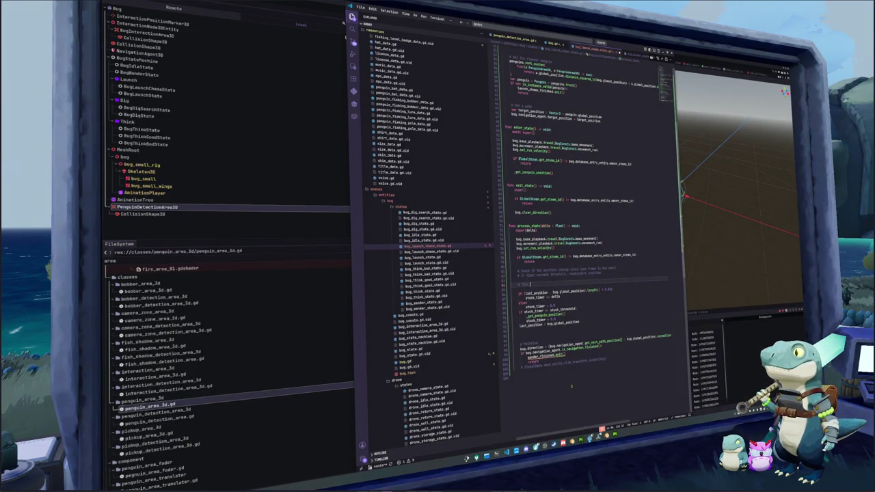
type("o:")
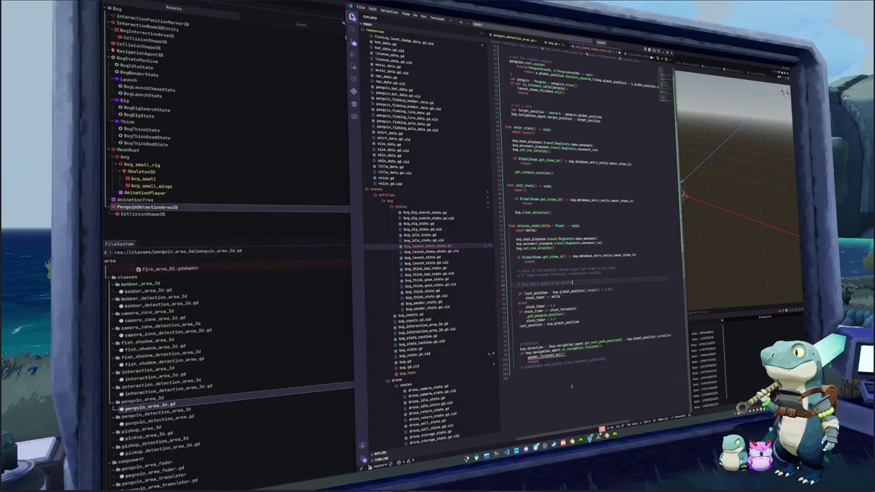
- Comment out the _get_penguin_position() re-query and the stuck_timer reset lines
key("Down")
key("Down")
key("Down")
key("shift+Down")
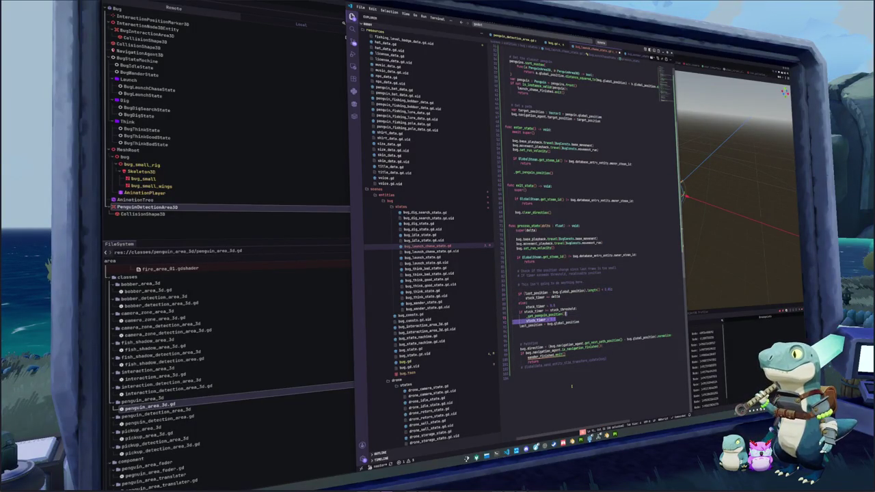
key("shift+Up")
key("ctrl+slash")
key("ctrl+shift+Return")
key("ctrl+shift+Return")
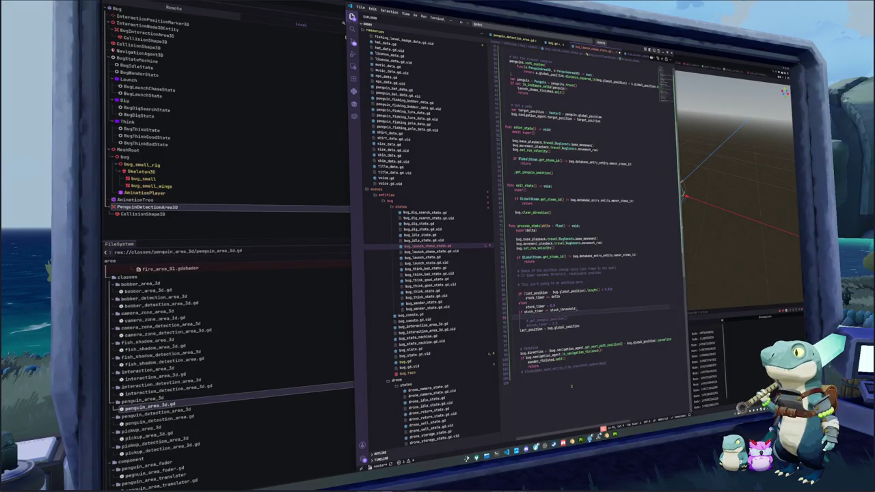
- Add launch_chase_finished.emit() followed by return in the stuck branch
type("launch_chase_finished.emit()")
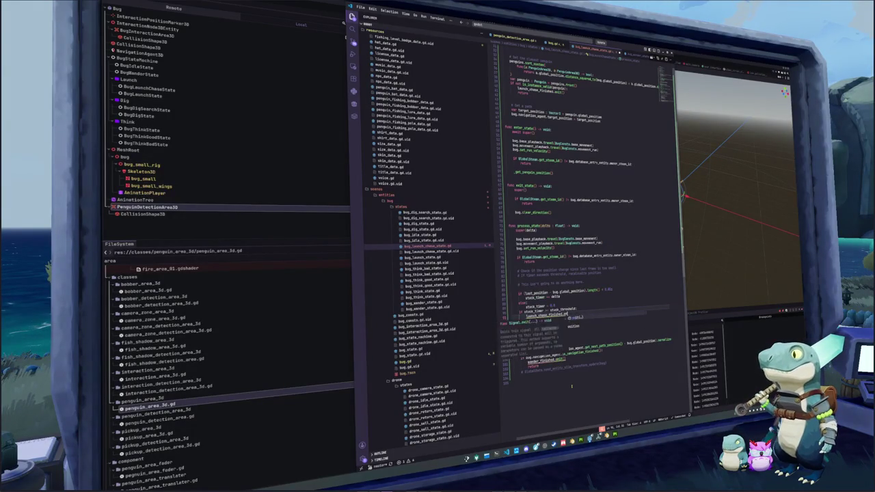
key("Return")
type("return")
key("Escape")
key("Down")
key("Down")
key("Down")
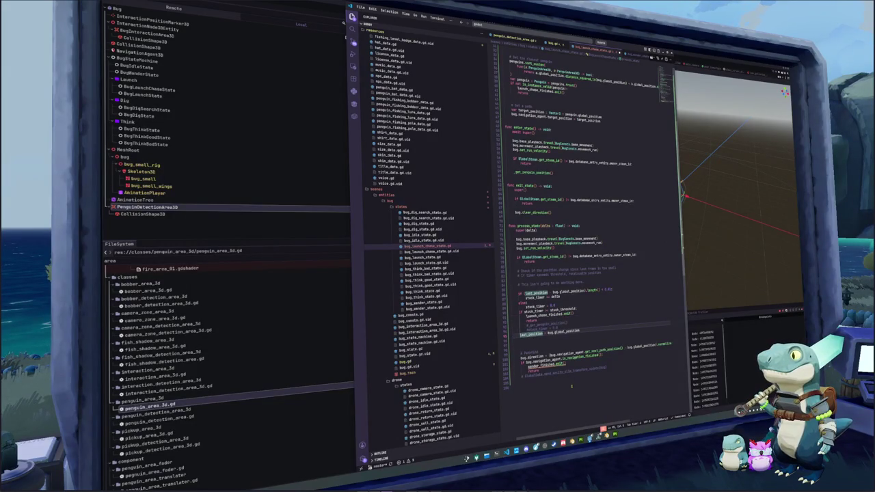
- Replace wander_finished.emit() in the navigation-finished check with launch_chase_finished
key("Down")
key("Down")
key("Down")
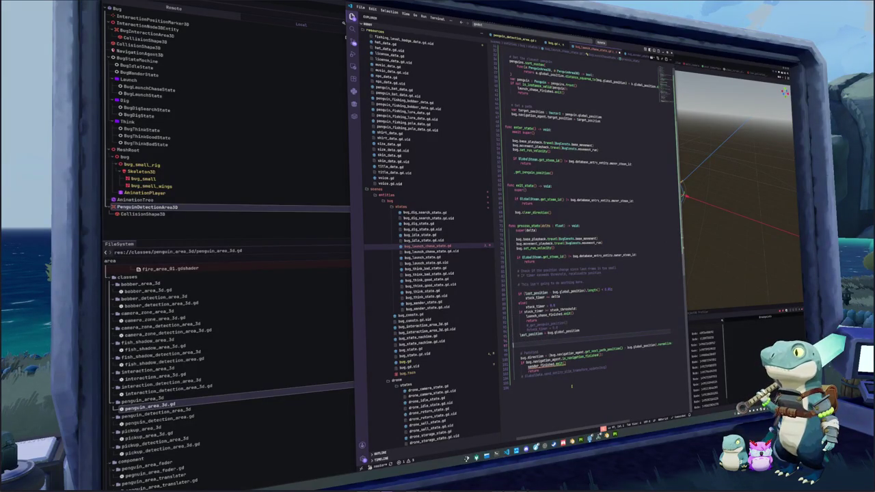
key("shift+End")
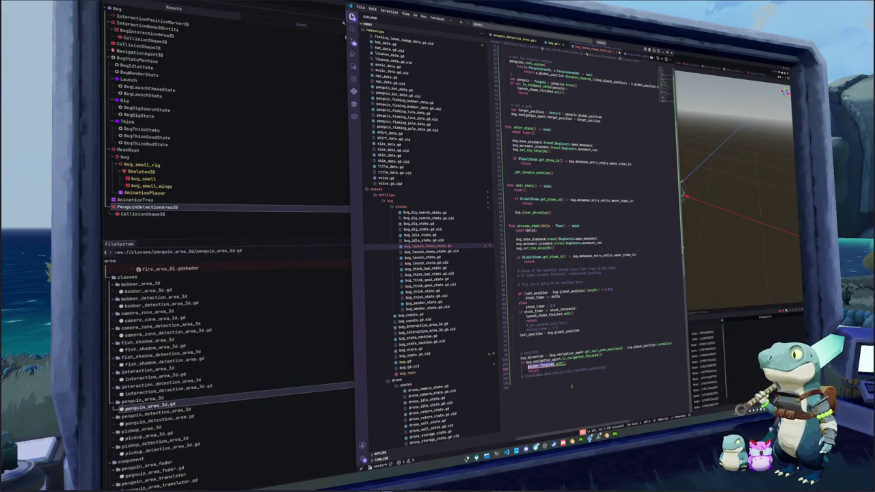
type("launch")
key("Return")
key("Up")
- Rearrange the lines below the return, then search for the fish_shadow_wander script
key("Down")
key("Home")
key("shift+Down")
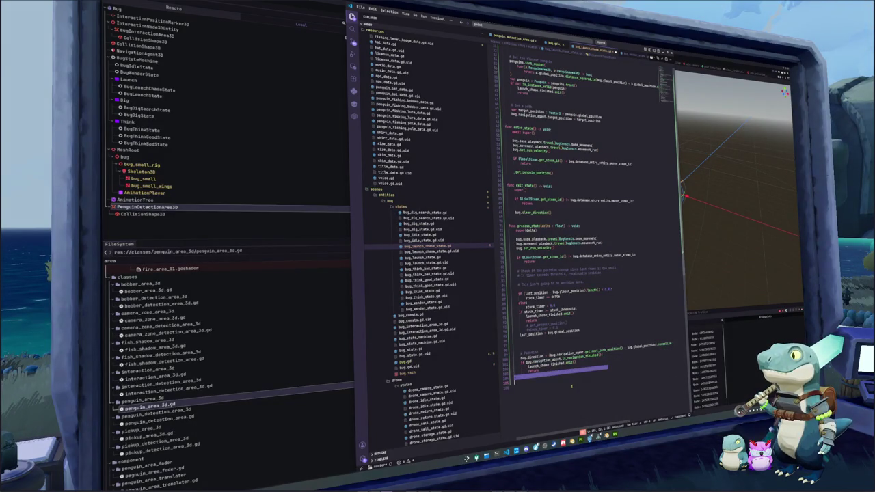
key("ctrl+v")
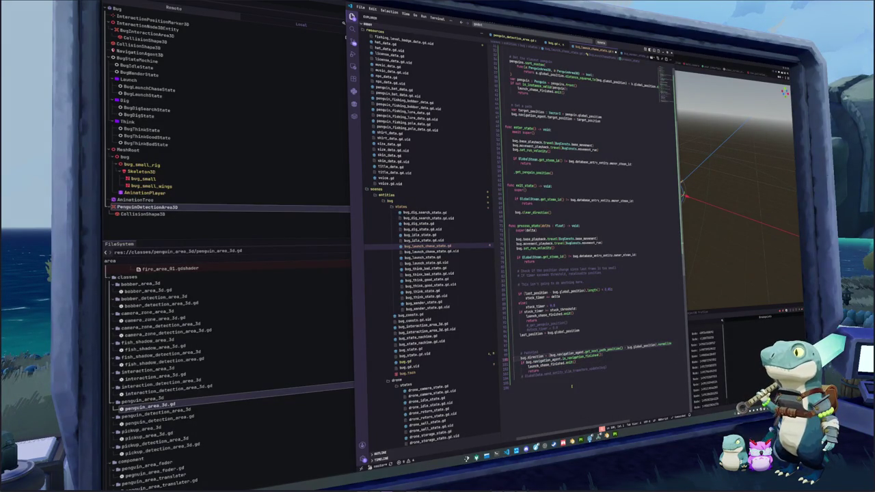
key("BackSpace")
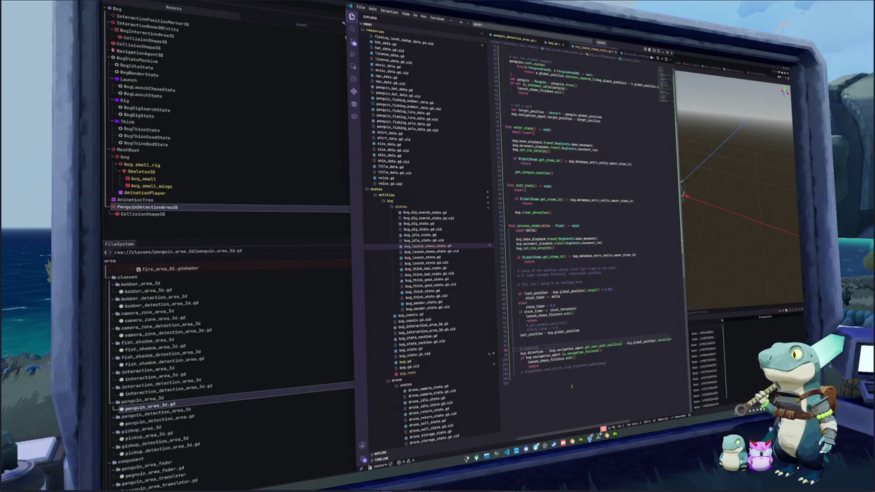
key("Down")
key("Down")
key("Down")
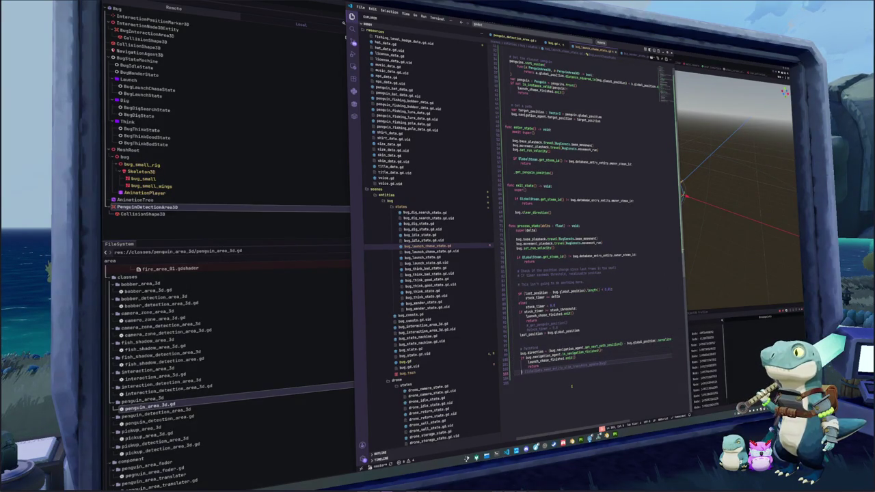
key("shift+Right")
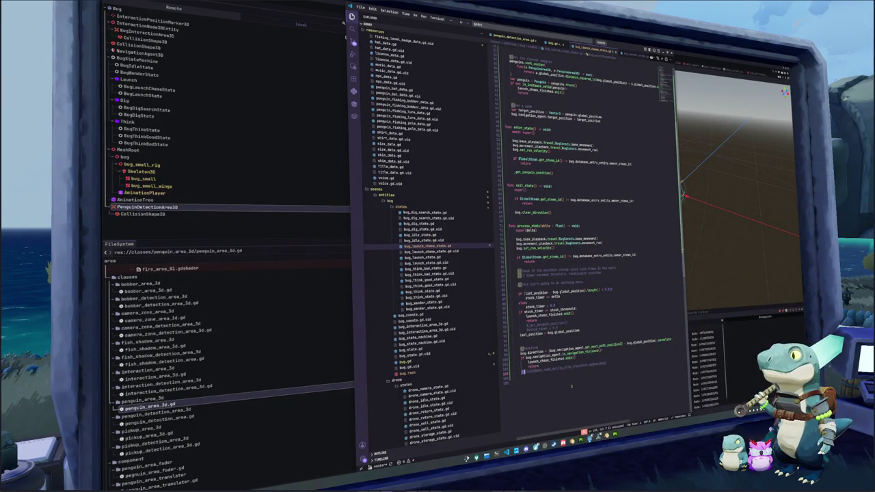
key("ctrl+p")
type("fish_shadow_wander")
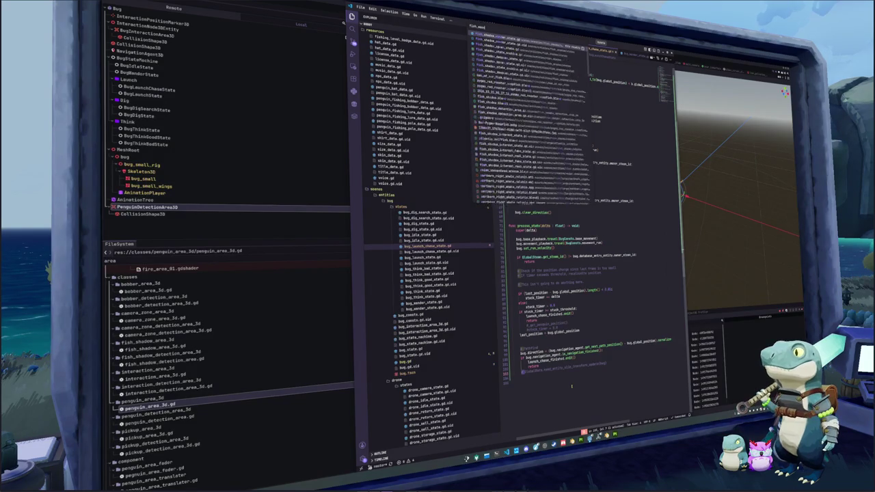
key("Return")
key("ctrl+a")
key("ctrl+v")
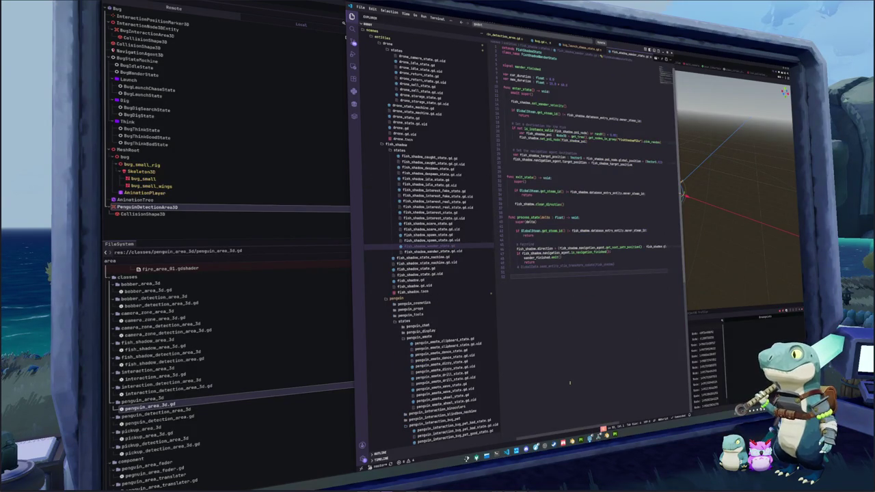
left_click(425, 157)
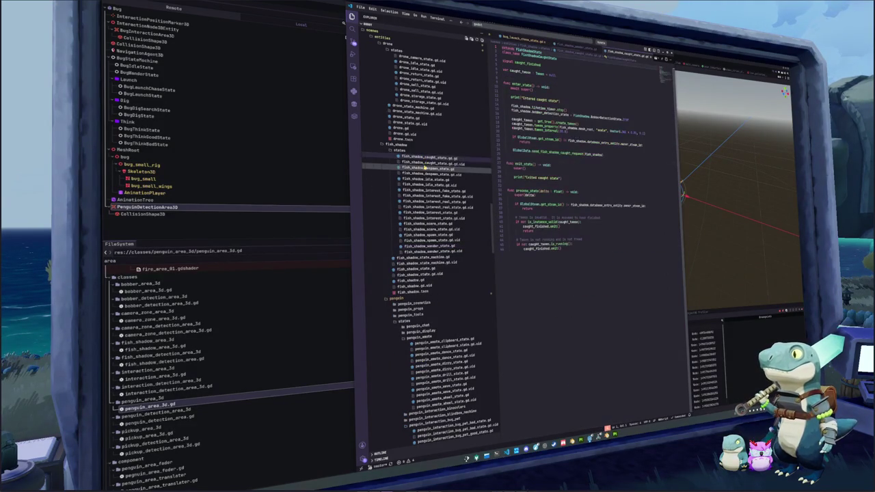
scroll(427, 170, "up", 3)
scroll(420, 219, "down", 10)
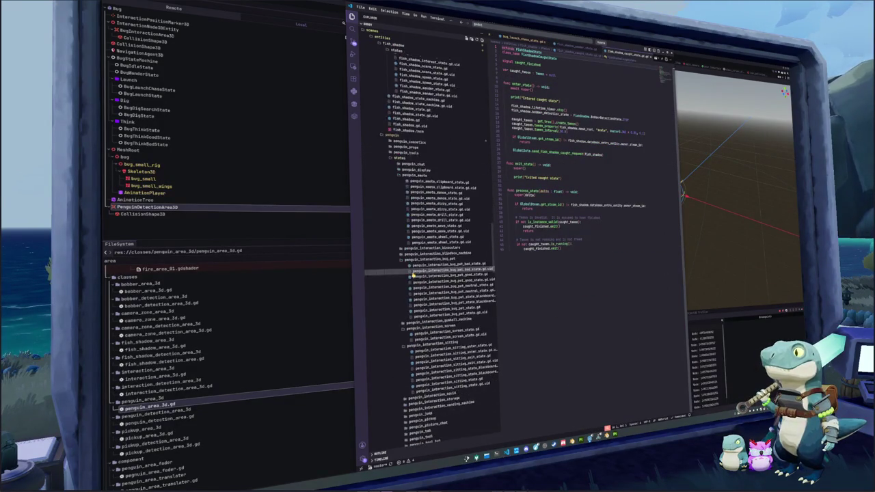
scroll(412, 275, "up", 10)
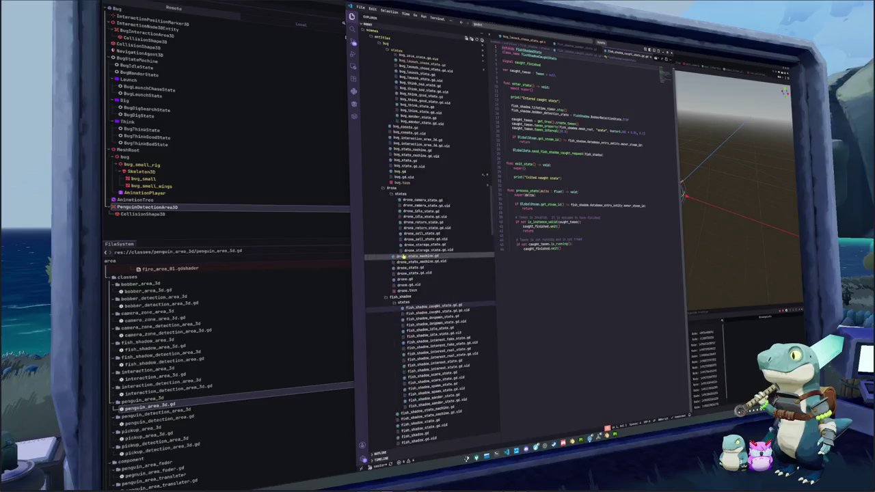
left_click(423, 178)
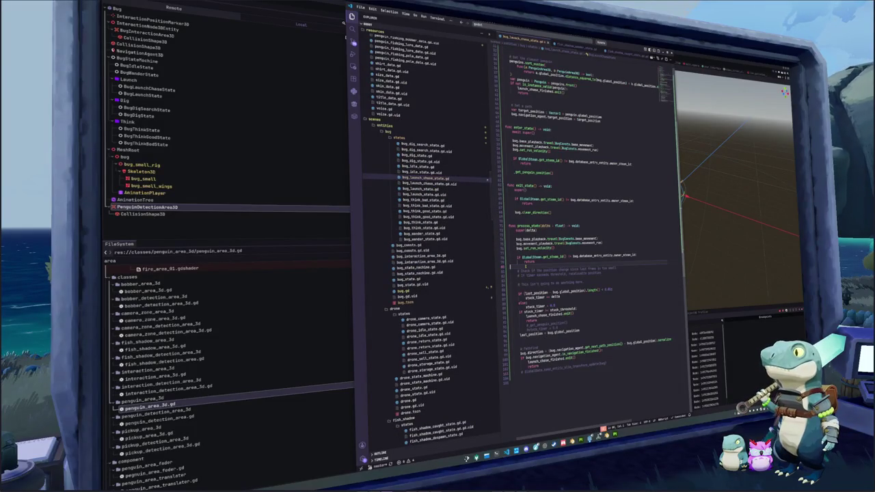
- Remove the empty line above the stuck-position check and shorten its comment
left_click(518, 288)
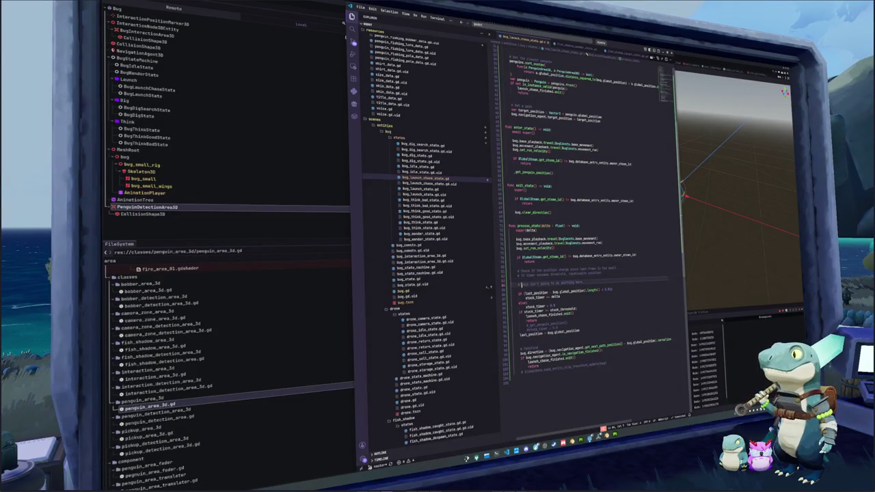
key("BackSpace")
key("shift+Up")
key("BackSpace")
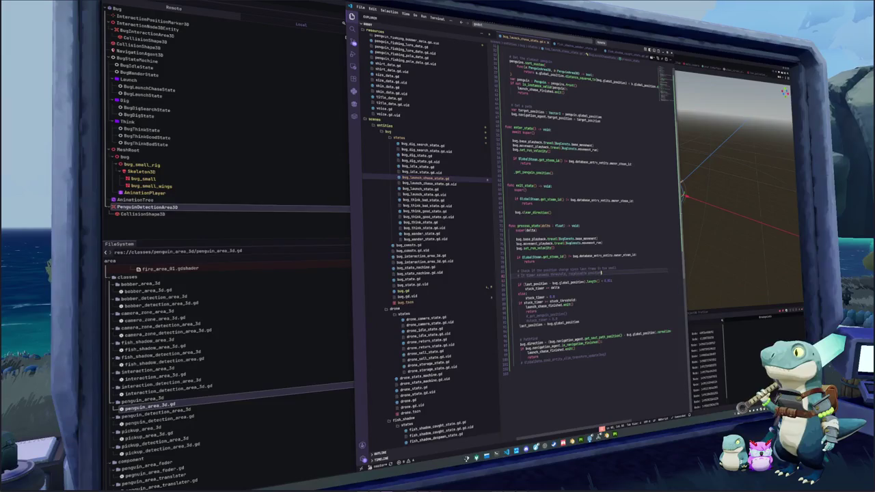
key("ctrl+shift+Left")
key("ctrl+shift+Left")
key("BackSpace")
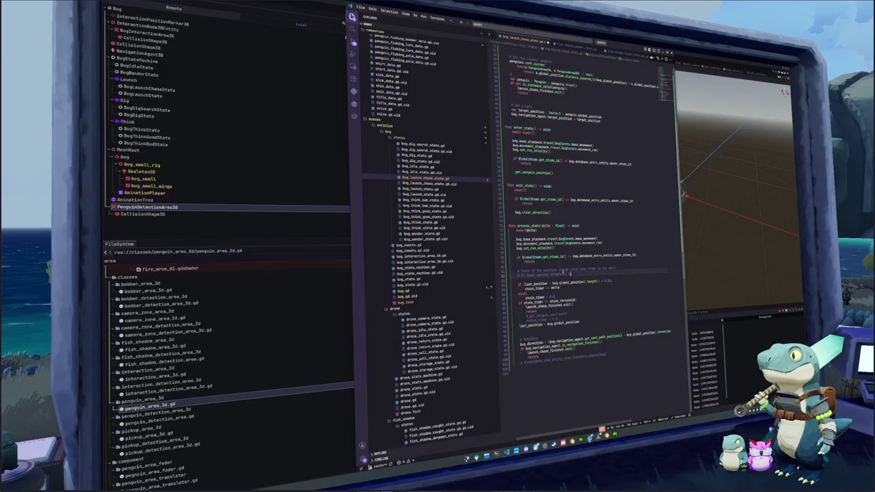
key("Down")
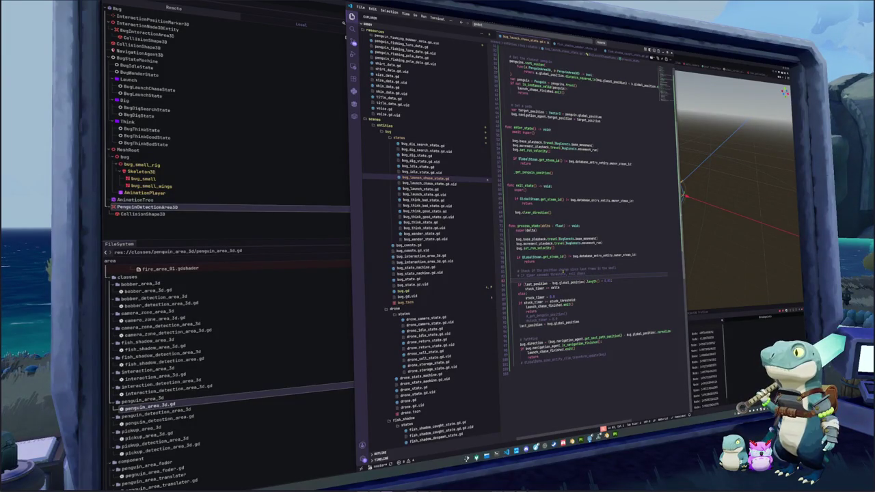
- Open bug_state_machine.gd from the Explorer
scroll(567, 282, "up", 2)
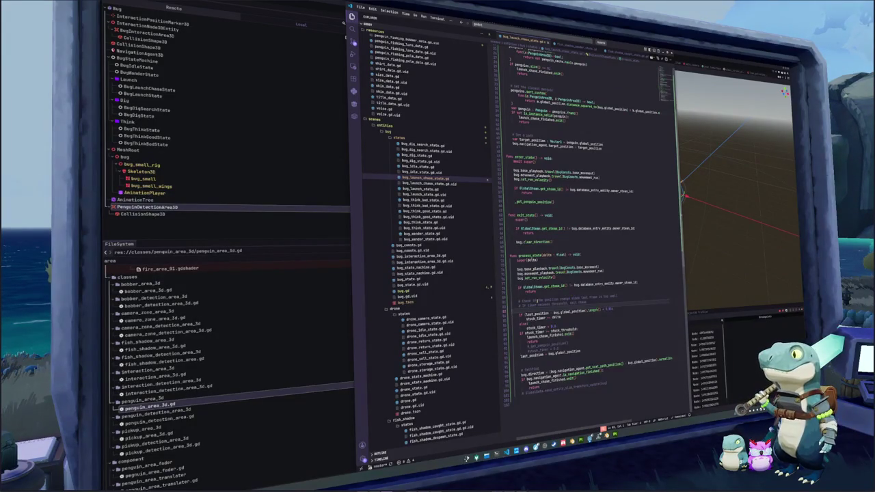
scroll(537, 298, "up", 5)
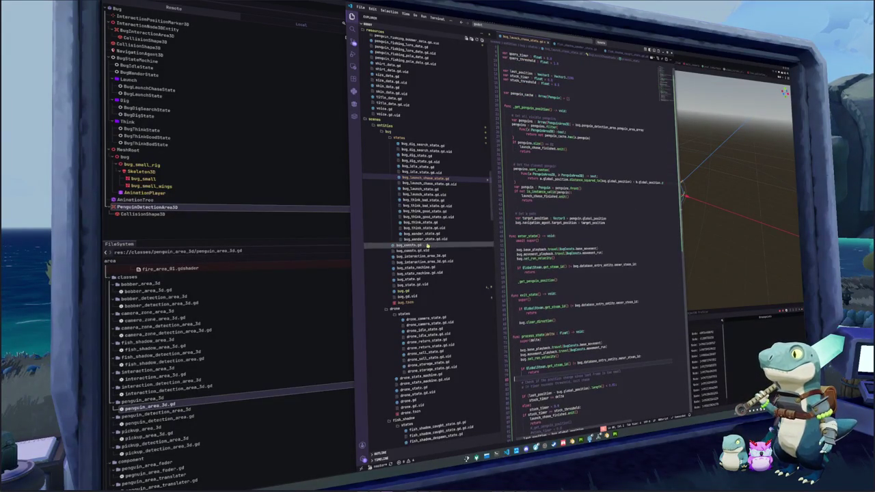
left_click(419, 267)
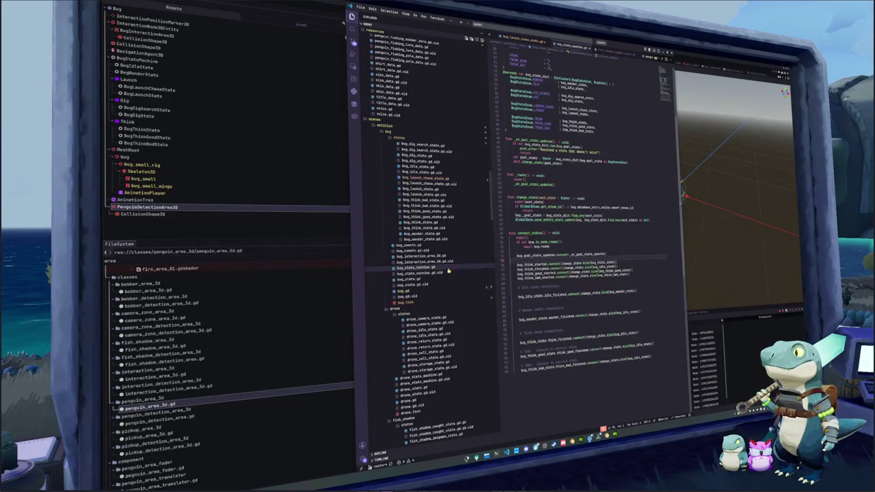
- Make bug_launch_chase_state the target state of the think-bad finished connection
scroll(567, 274, "down", 2)
left_click(531, 319)
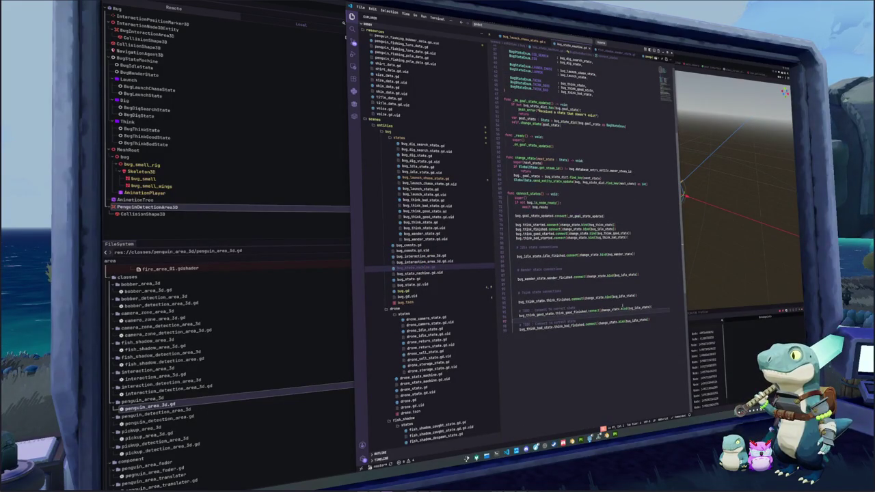
double_click(634, 307)
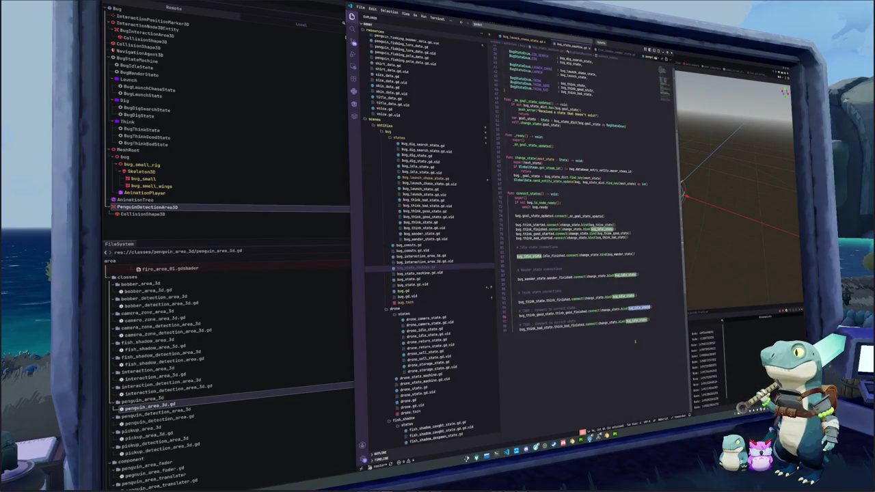
key("Down")
key("BackSpace")
key("BackSpace")
key("BackSpace")
type("bug_")
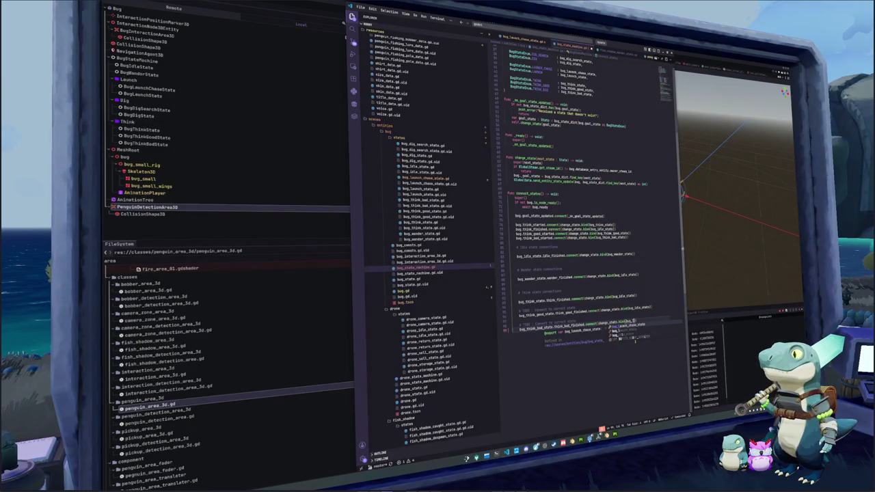
left_click(636, 342)
- Connect bug_launch_chase_state.launch_chase_finished to change_state.bind(bug_idle_state)
key("Return")
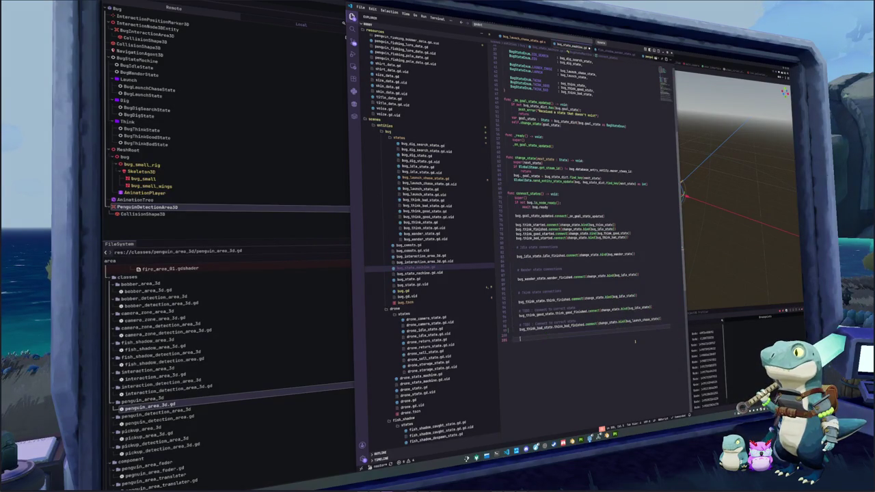
type("bug_la")
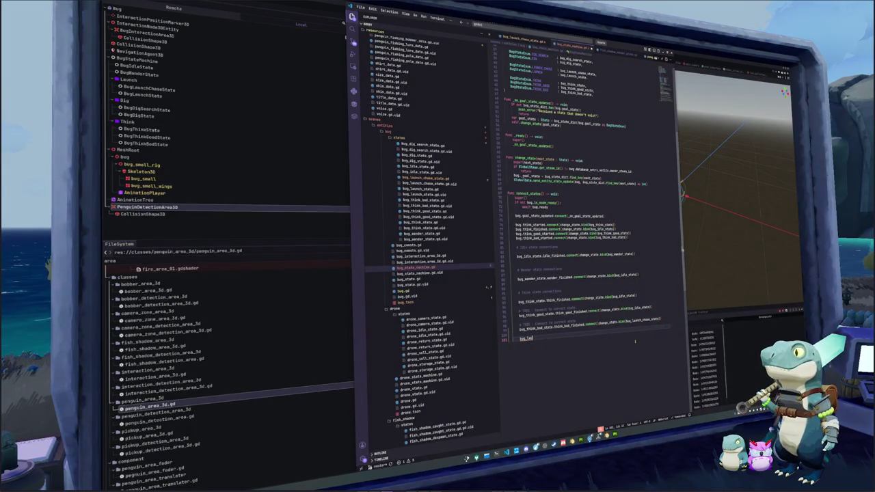
type("unchnch")
key("Return")
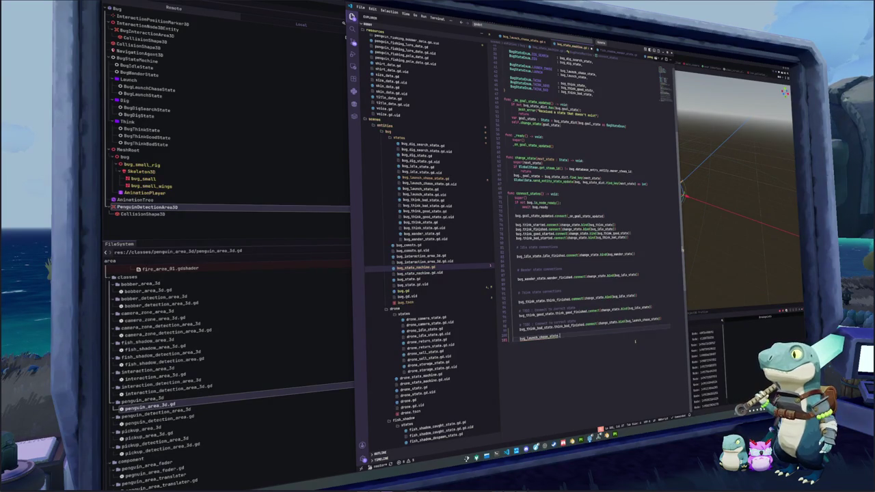
type(".")
type("con")
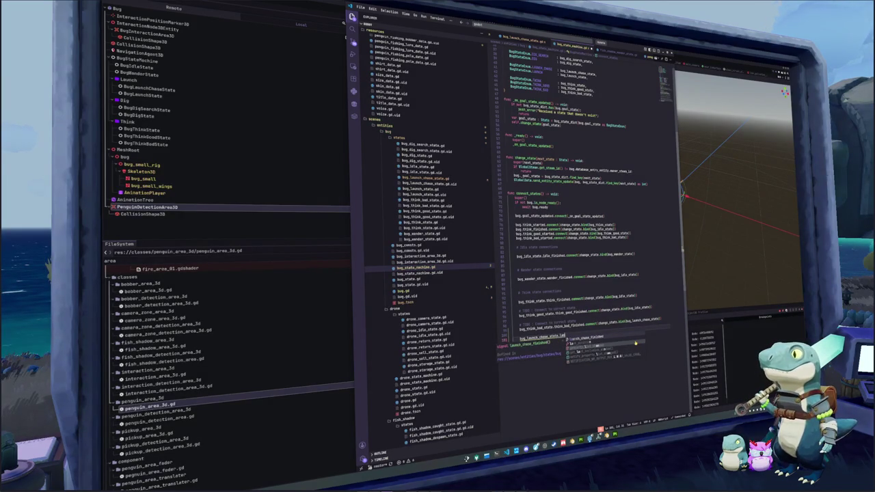
key("Return")
type("change_st)")
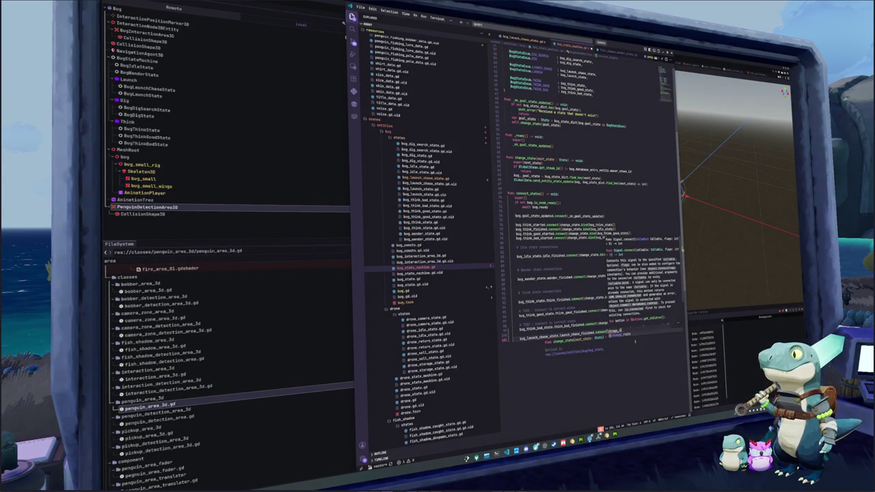
key("Return")
type(".bind(bug_")
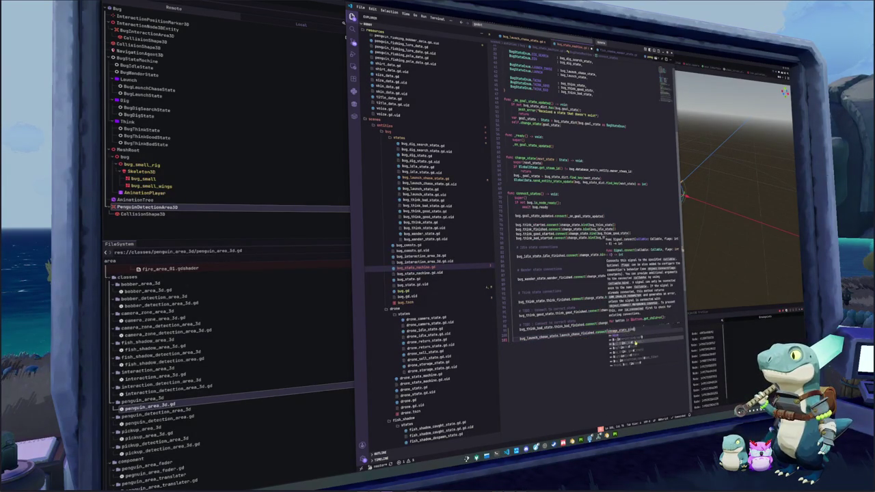
key("Return")
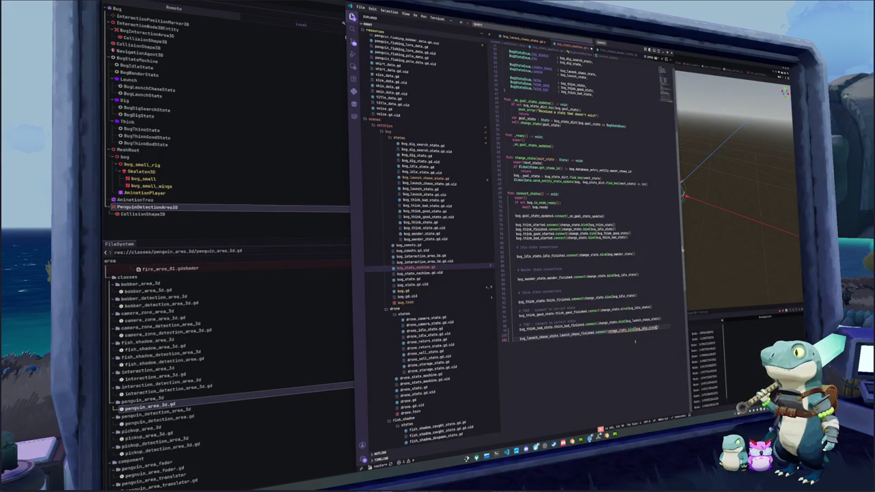
double_click(618, 330)
type("change")
key("Return")
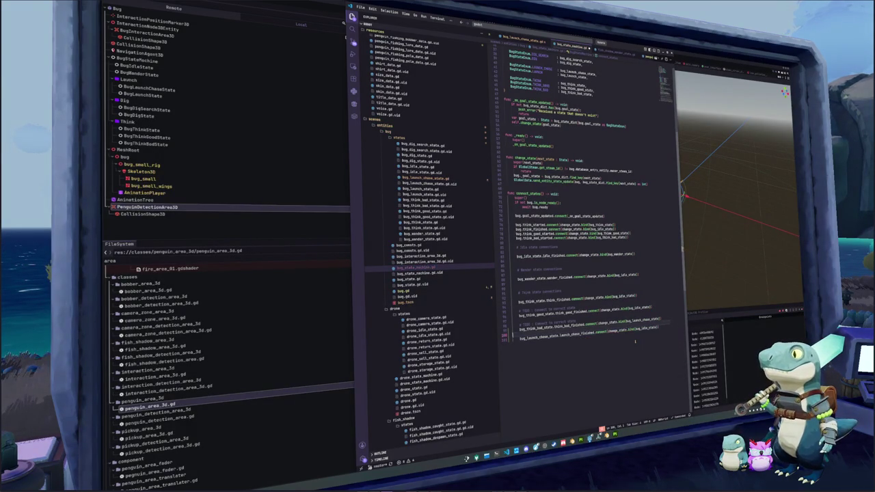
- Delete the stray TODO comment and tidy the blank lines between the connections
type("# TODO - Connect to")
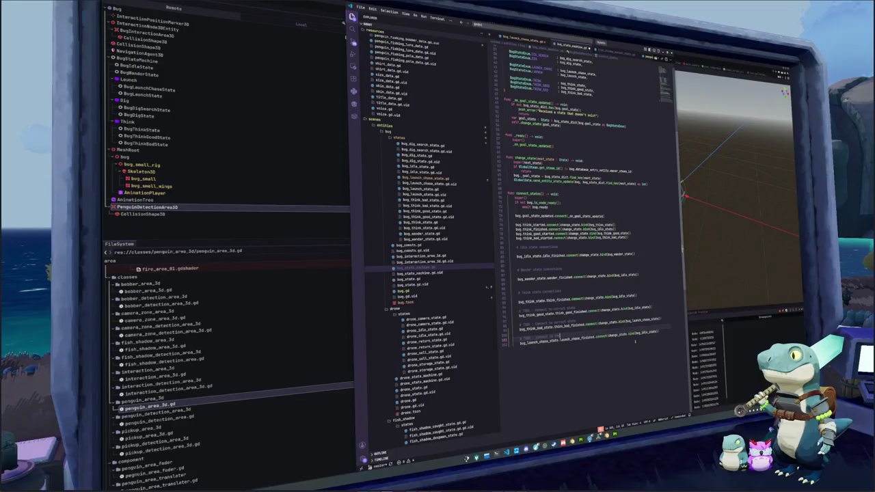
key("Up")
key("Up")
key("shift+End")
key("BackSpace")
key("Return")
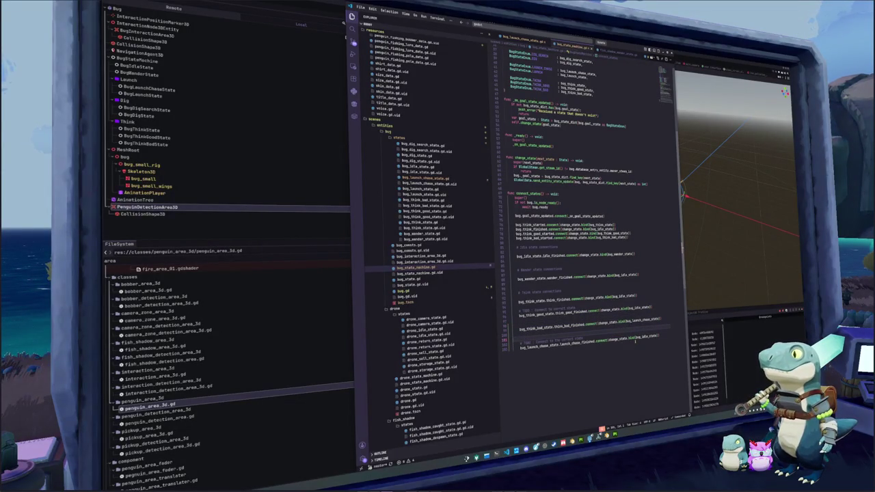
key("BackSpace")
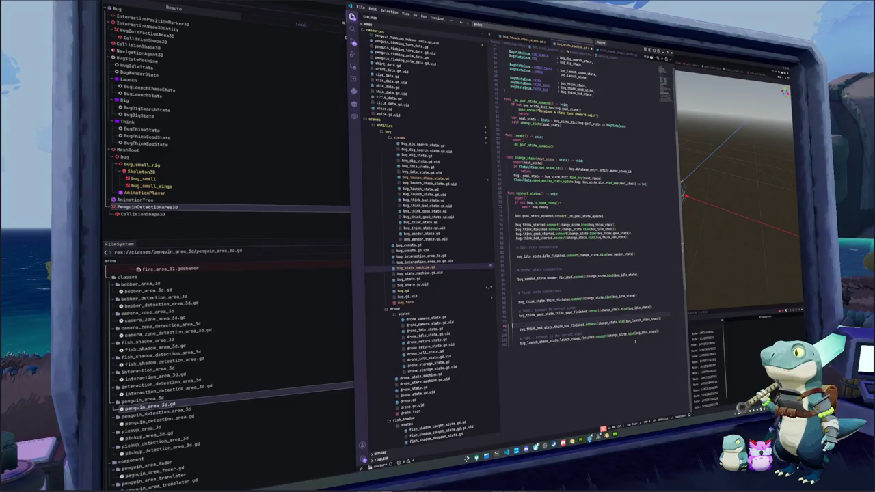
key("BackSpace")
key("Return")
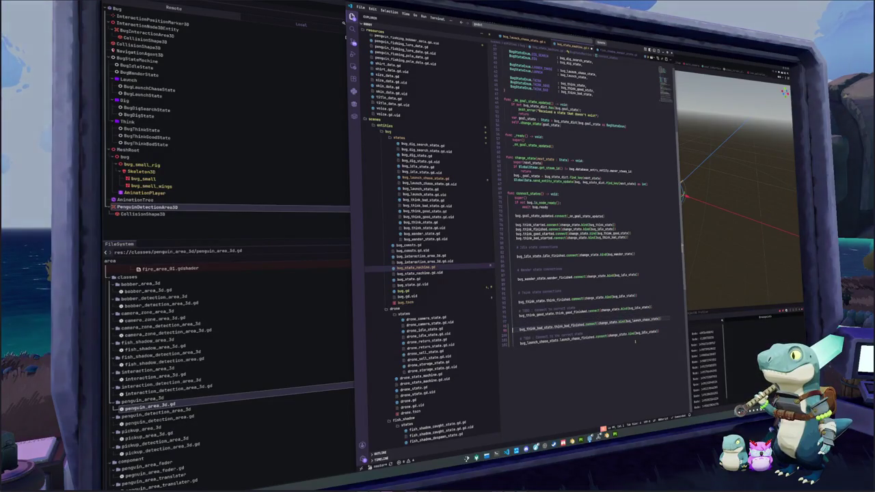
key("Return")
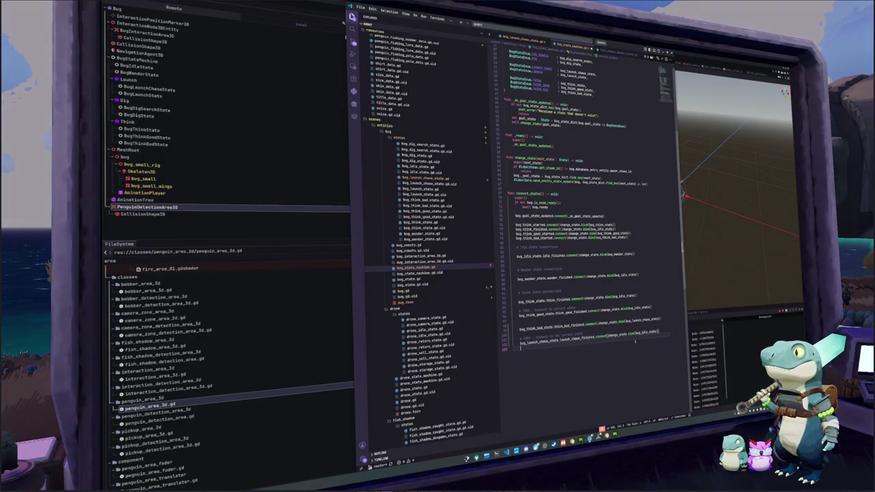
key("F5")
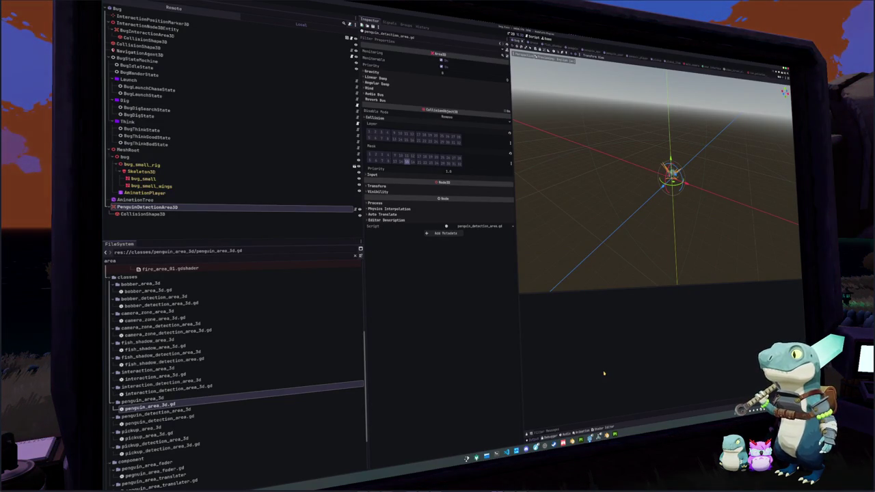
- Run the game from the title menu and inspect BugLaunchChaseState in the Remote tree
key("F5")
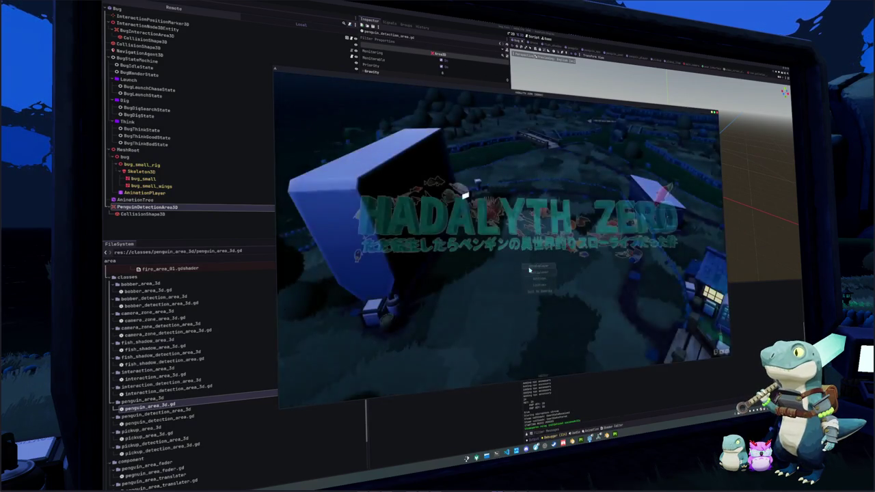
left_click(535, 267)
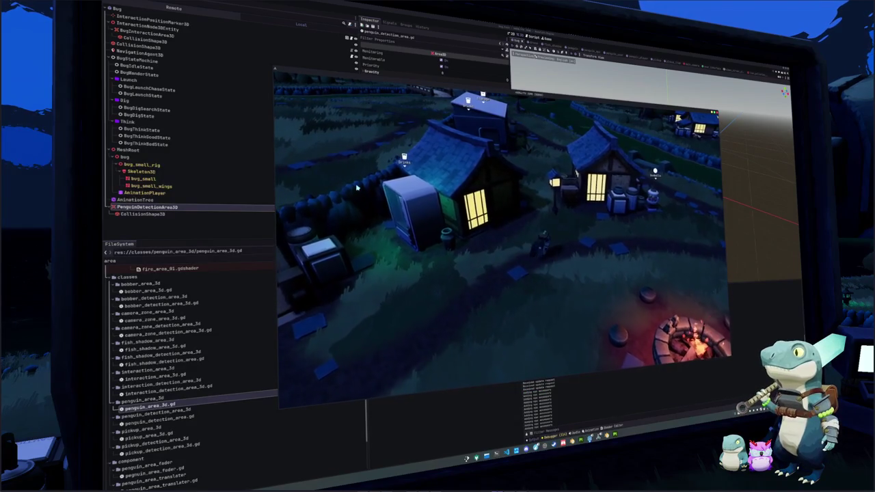
left_click(154, 88)
key("alt+Tab")
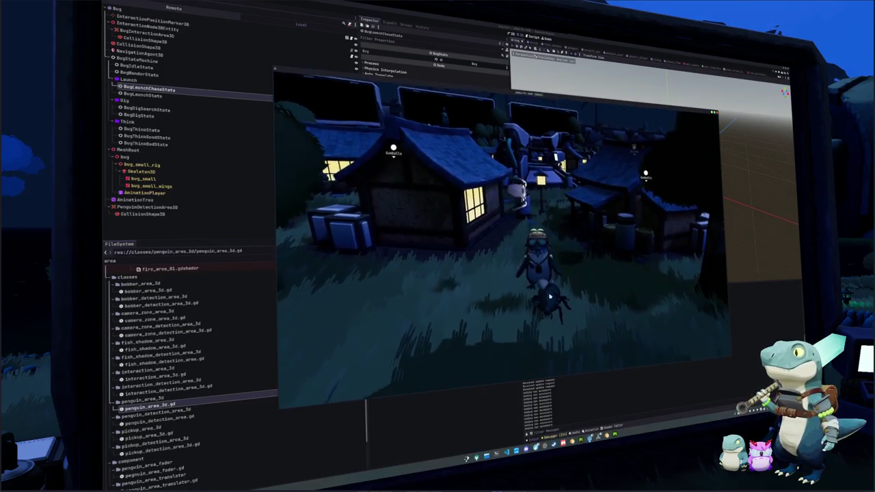
- Use the in-game tools menu to equip and swing an item, then stop with F8
key("Tab")
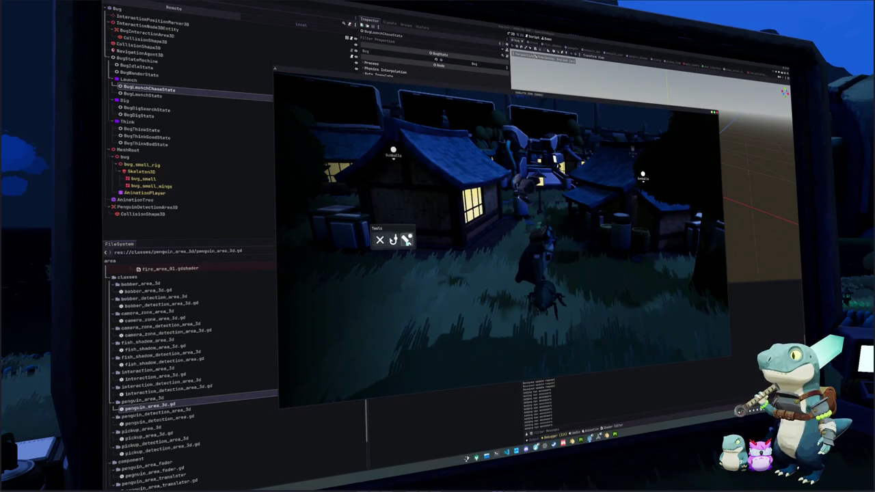
key("Tab")
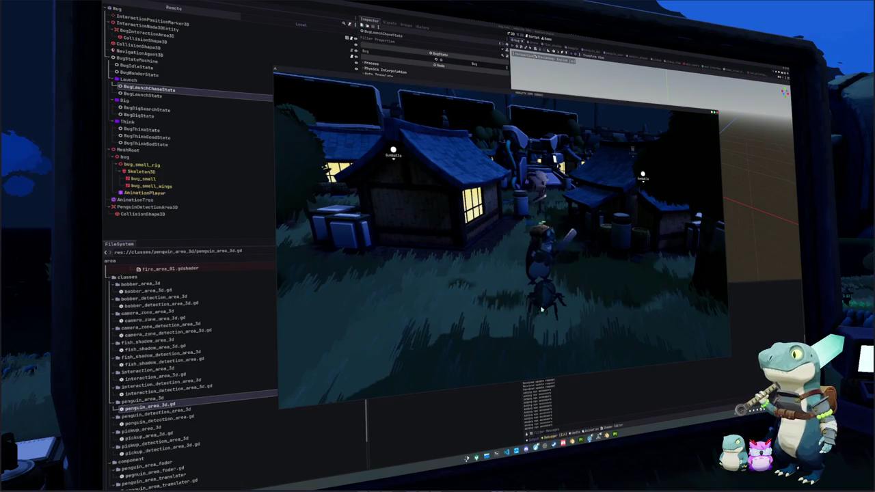
key("Tab")
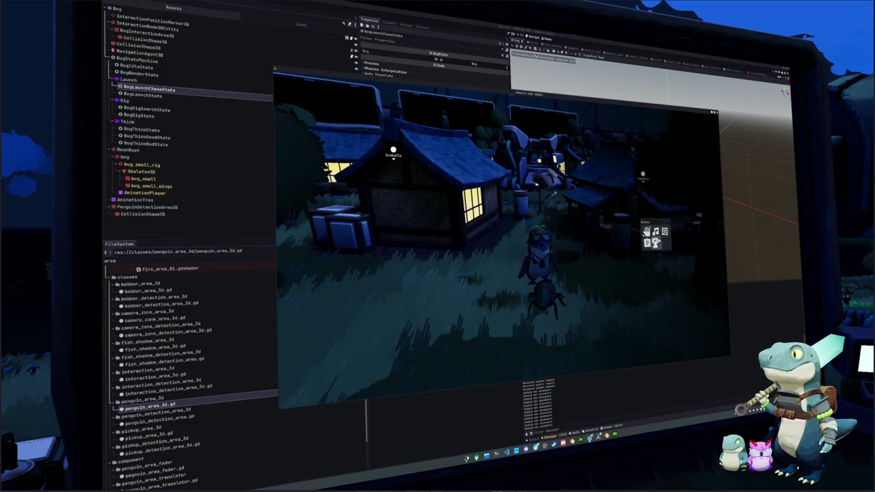
key("Tab")
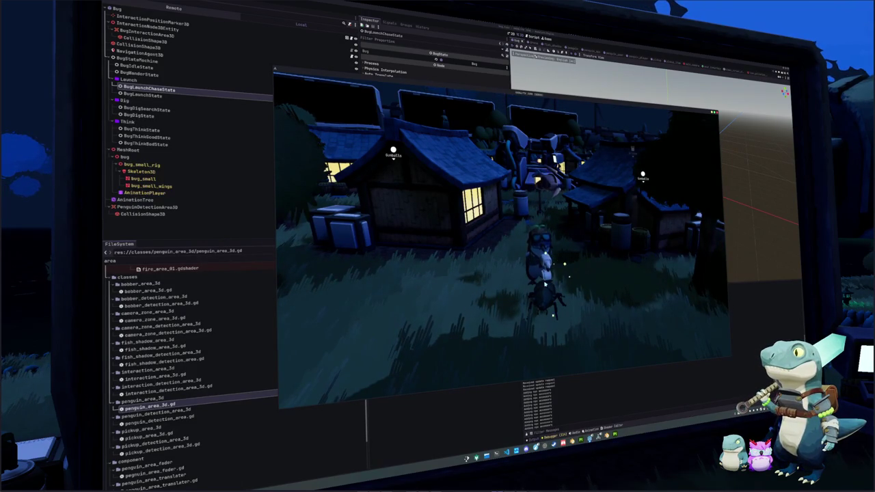
key("Tab")
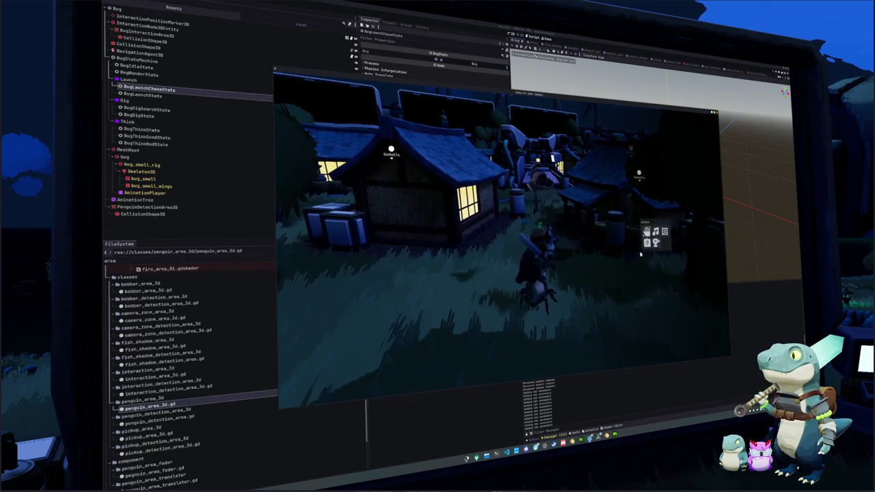
key("Tab")
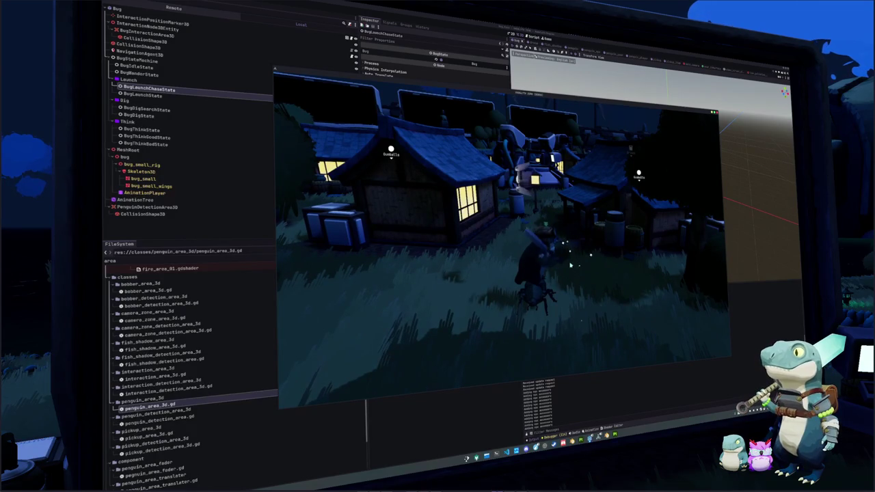
key("Tab")
key("Tab")
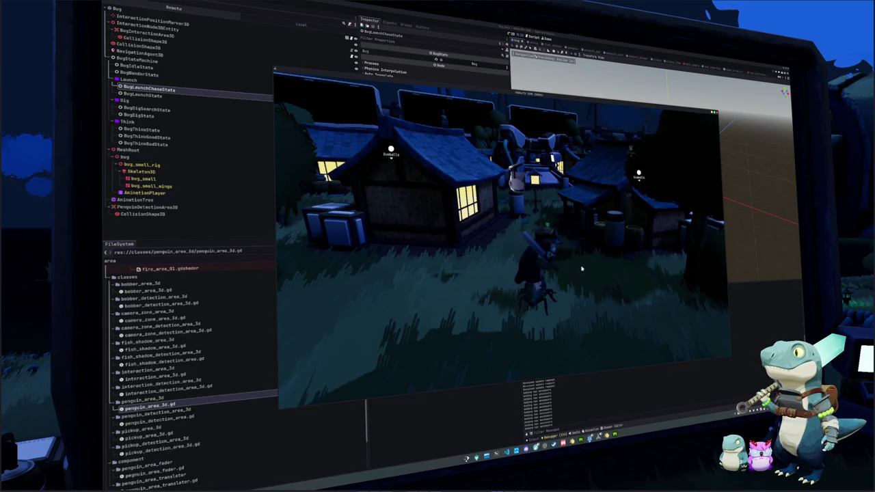
key("Tab")
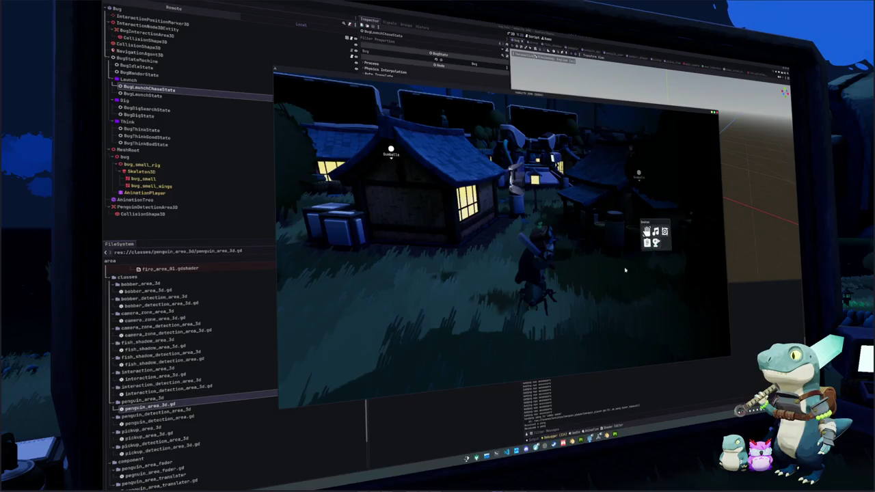
key("Tab")
key("F8")
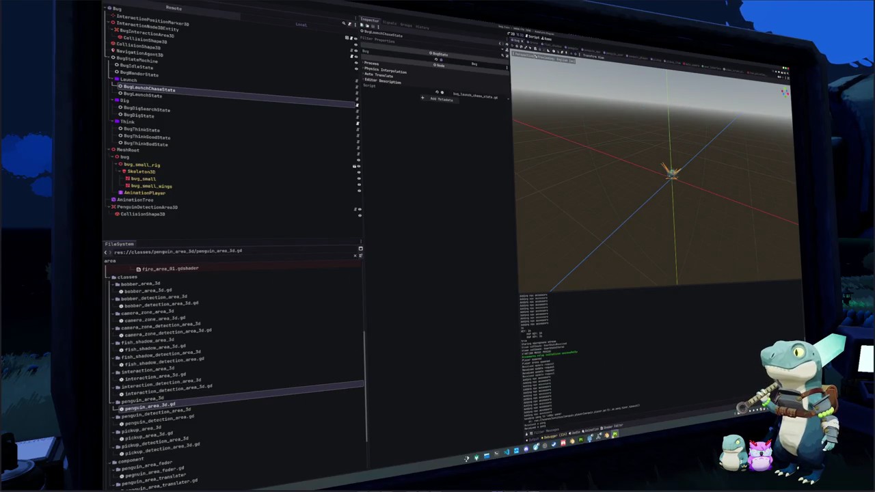
- In the Penguin scene, give penguin_drill the drill material as its Material Override
mouse_move(604, 432)
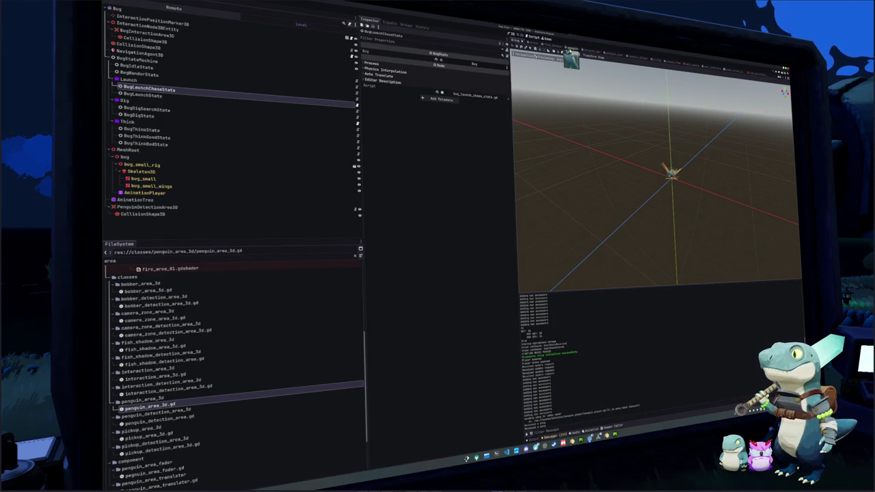
left_click(567, 49)
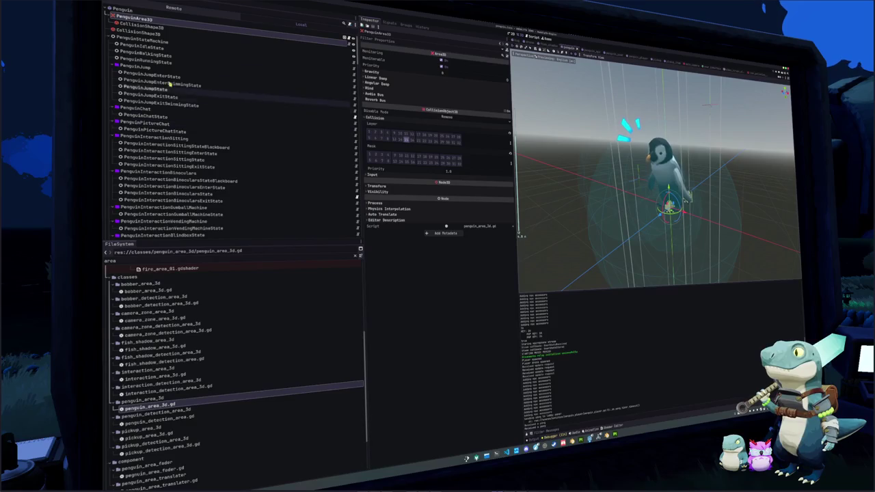
scroll(127, 153, "down", 15)
scroll(124, 161, "down", 5)
scroll(130, 165, "down", 5)
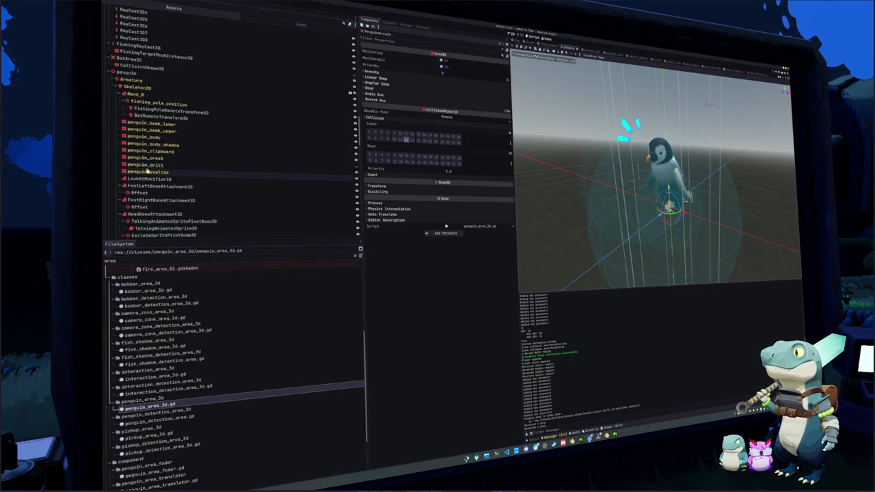
left_click(137, 165)
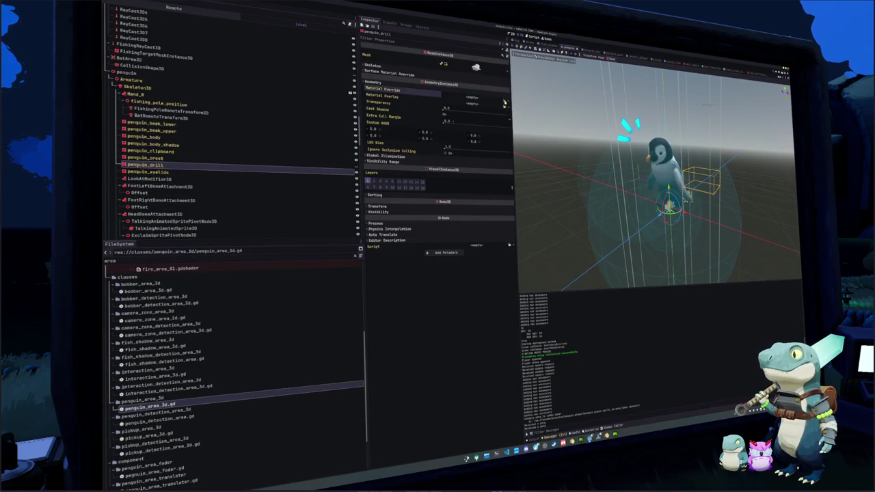
left_click(504, 102)
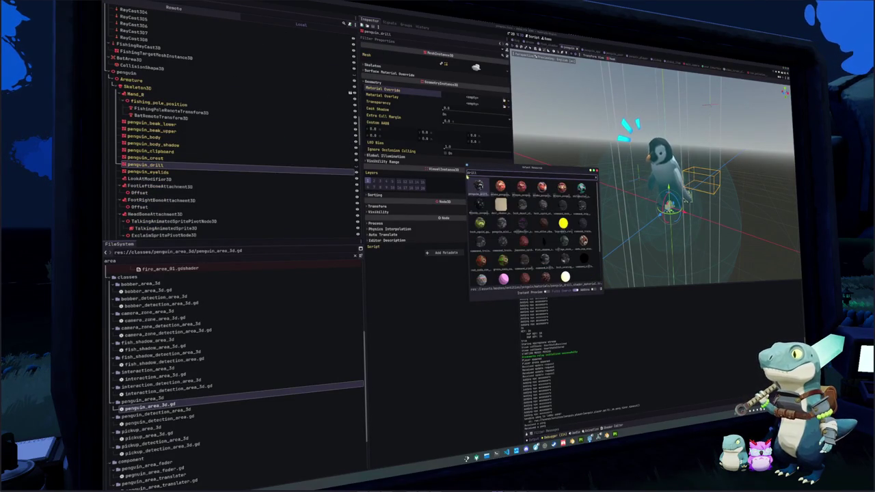
key("Return")
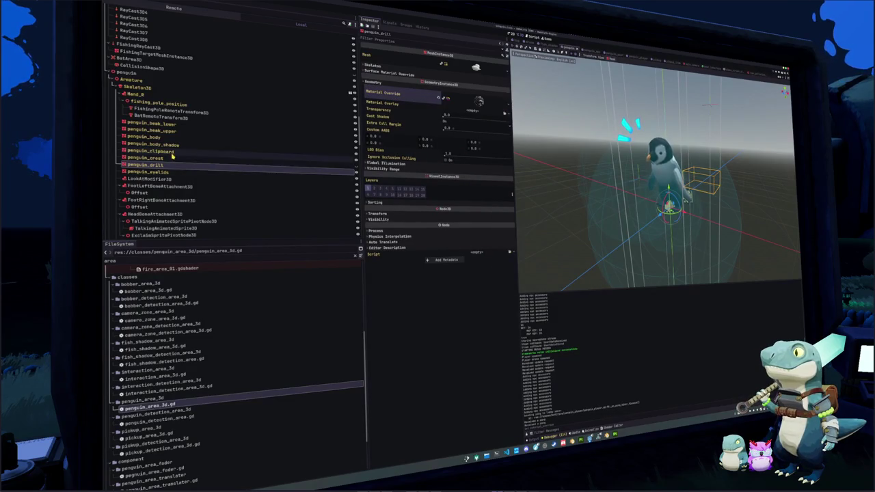
- Assign the clipboard material override to penguin_clipboard and run the game again
left_click(170, 151)
left_click(424, 85)
left_click(424, 86)
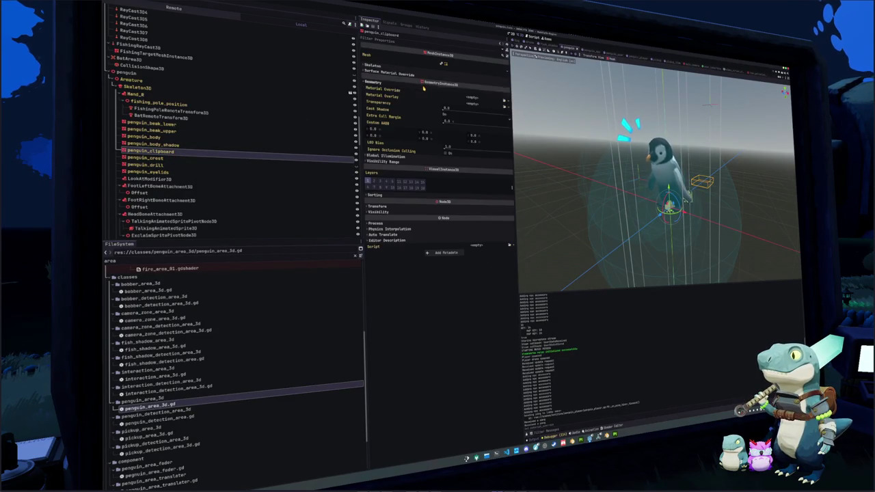
left_click(504, 103)
type("clip")
key("Return")
key("F5")
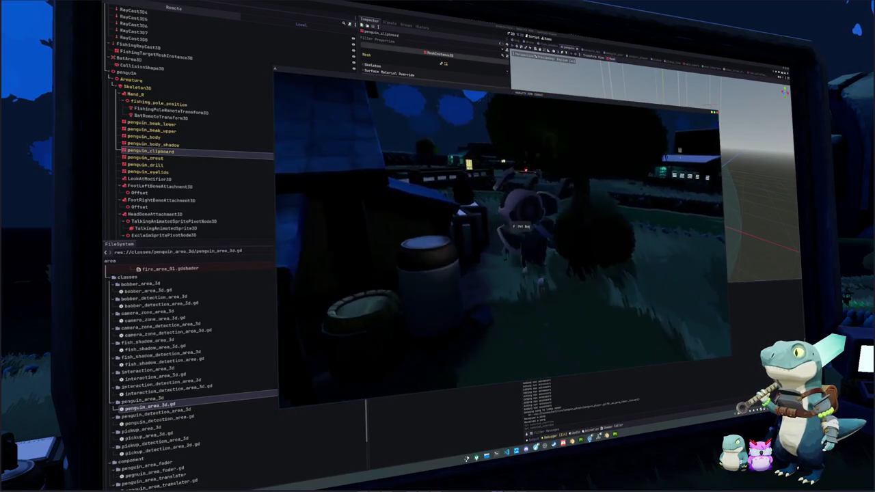
- Pet the bug through the timing minigame, then open bug_launch_chase_state.gd in VS Code
key("e")
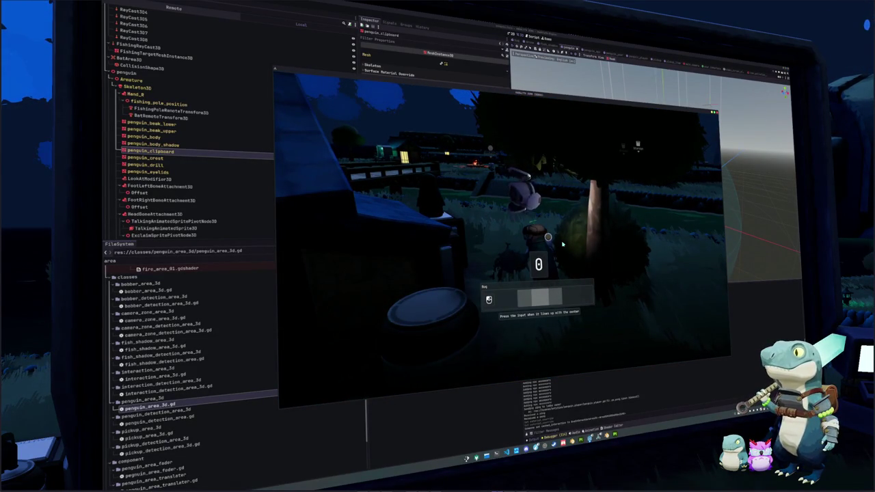
key("e")
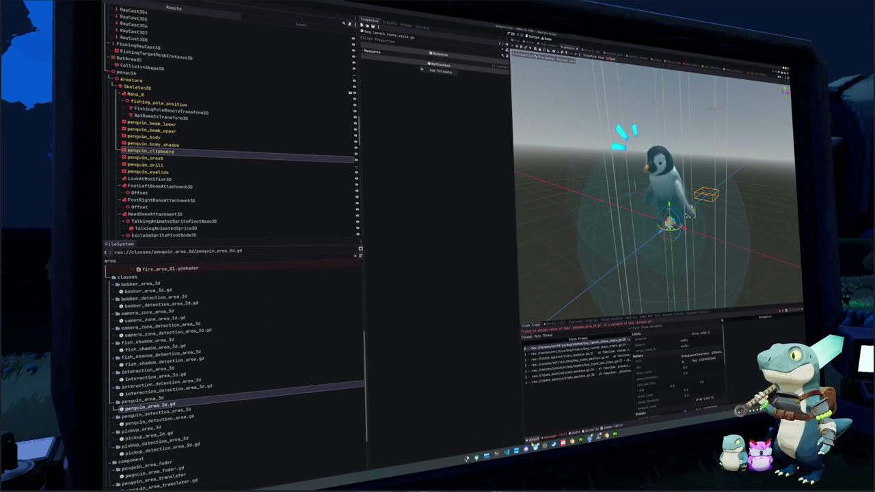
left_click(507, 453)
left_click(425, 177)
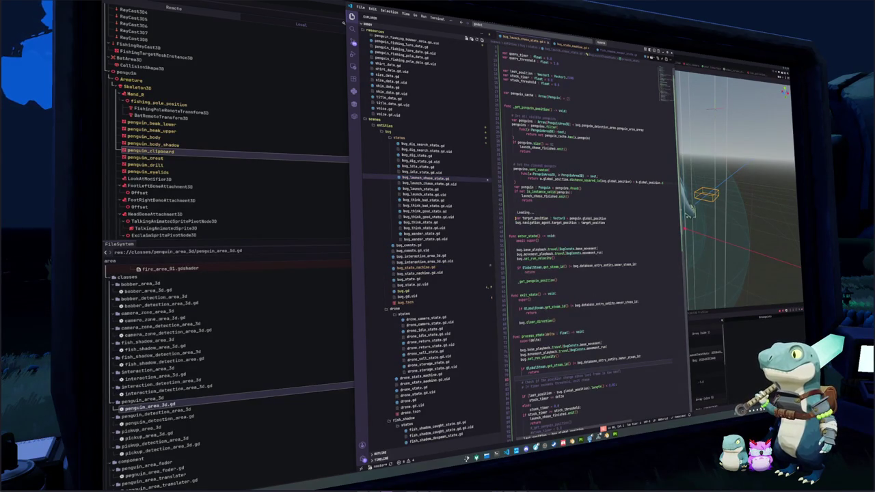
- Accept the completed sort_custom lambda and select the comment and penguin assignment lines
left_click(515, 208)
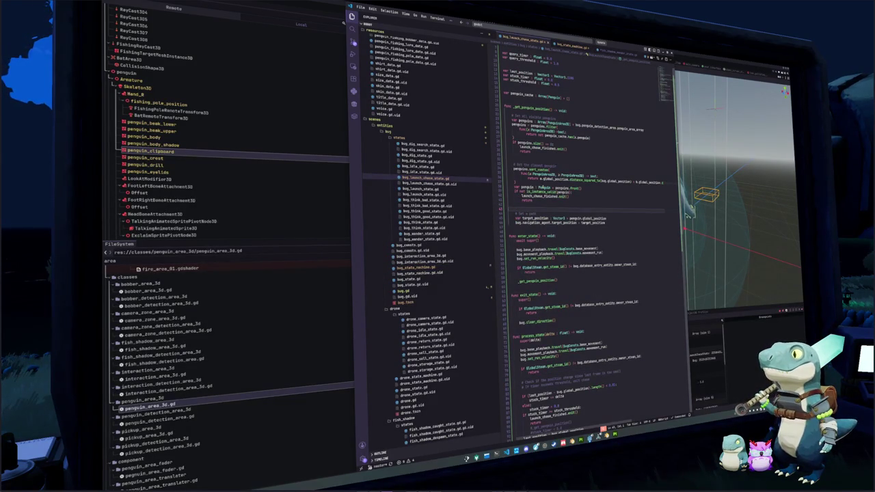
key("Tab")
key("Return")
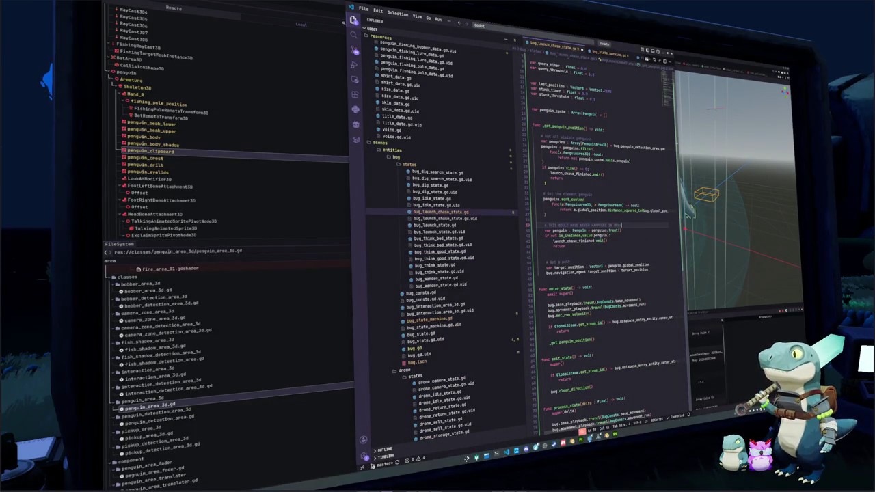
left_click_drag(620, 231, 536, 224)
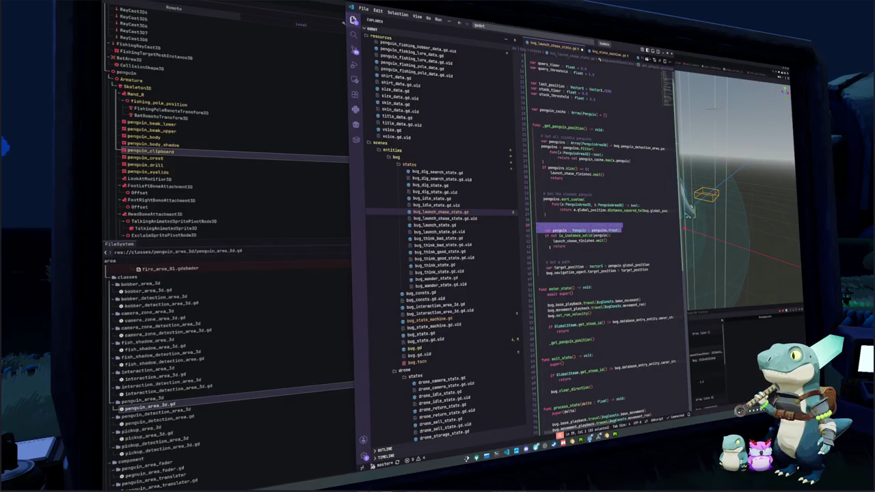
left_click(593, 227)
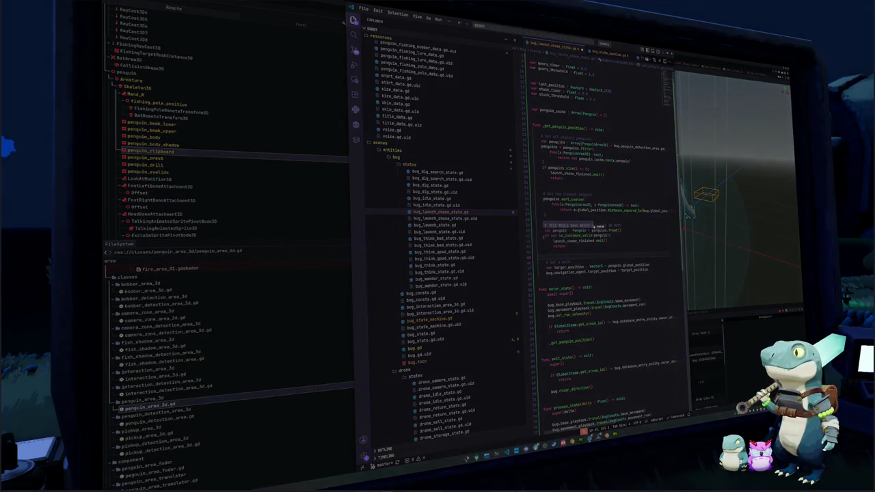
left_click_drag(595, 226, 623, 233)
key("Return")
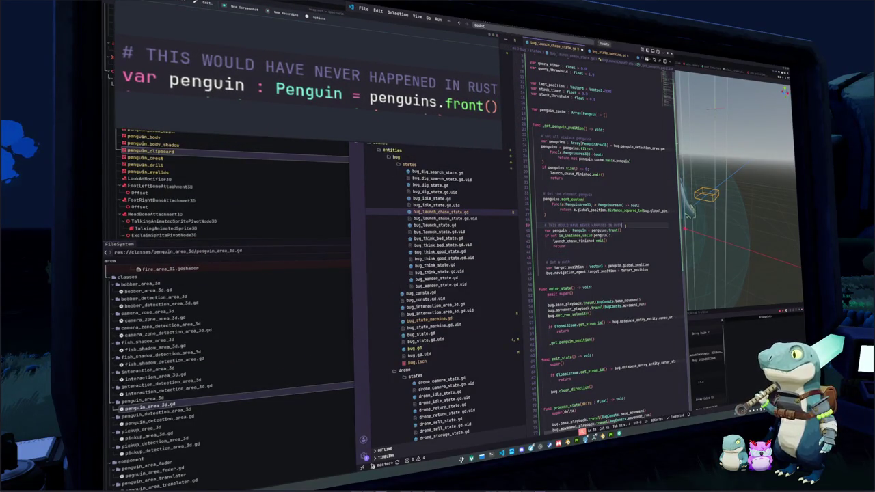
- Delete the warning comment and retype the penguin variable from Penguin to PenguinArea3D
key("BackSpace")
key("BackSpace")
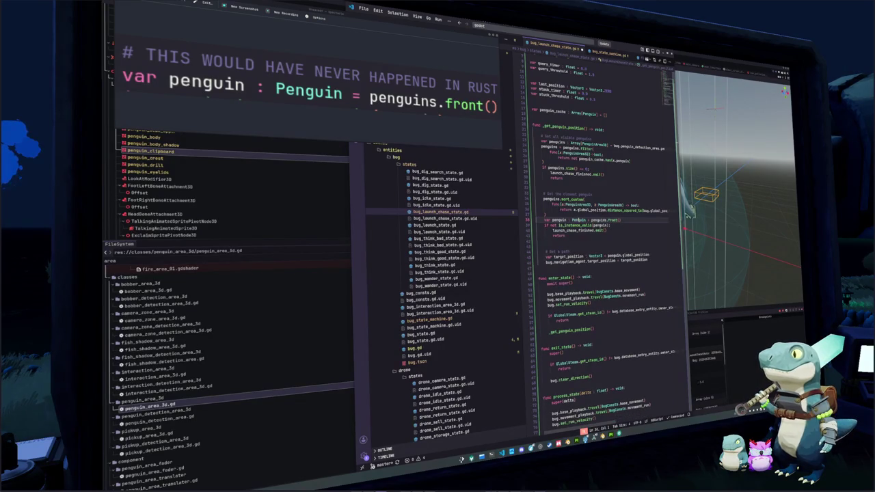
double_click(577, 204)
double_click(590, 220)
key("ctrl+v")
left_click(557, 245)
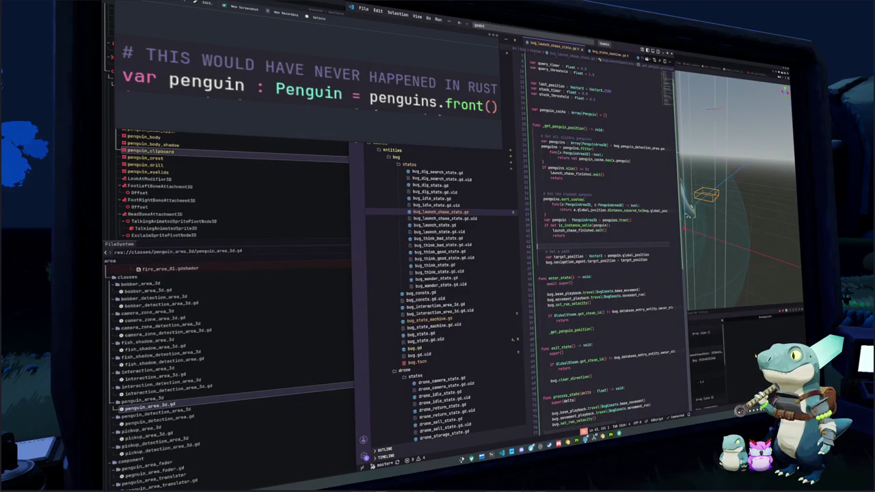
key("alt+Tab")
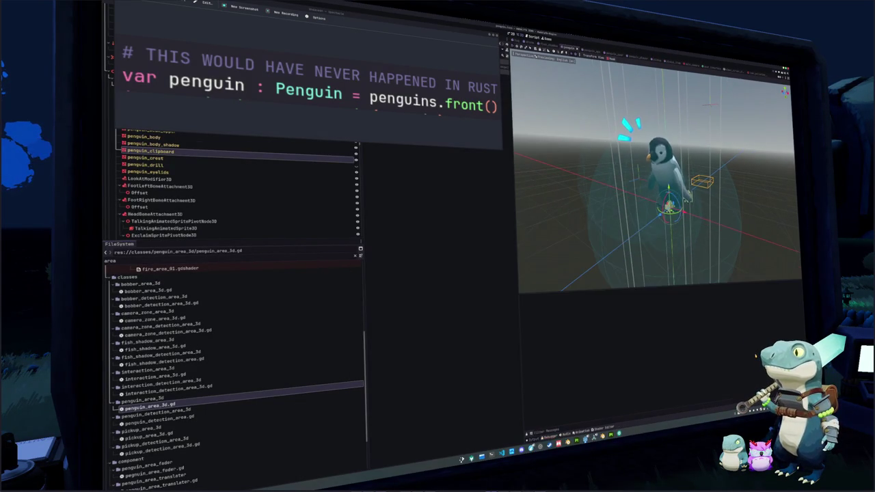
- Run the game with F5 and choose SinglePlayer from the title menu
key("F5")
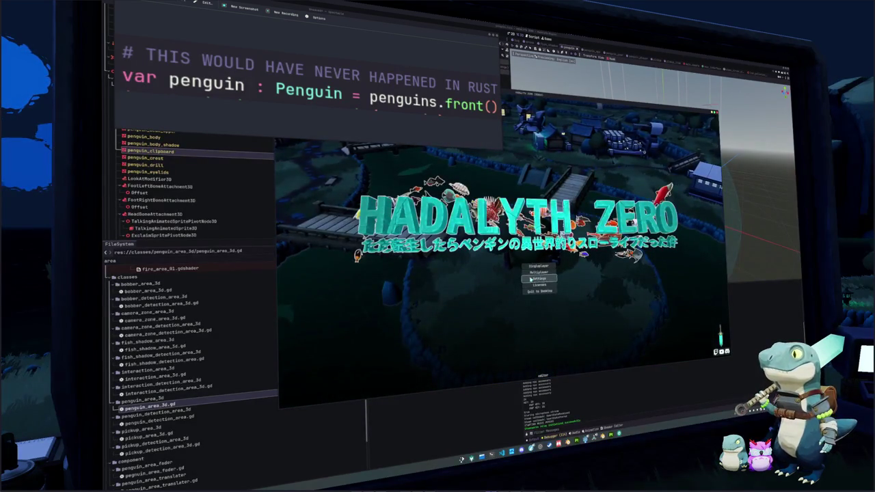
left_click(534, 266)
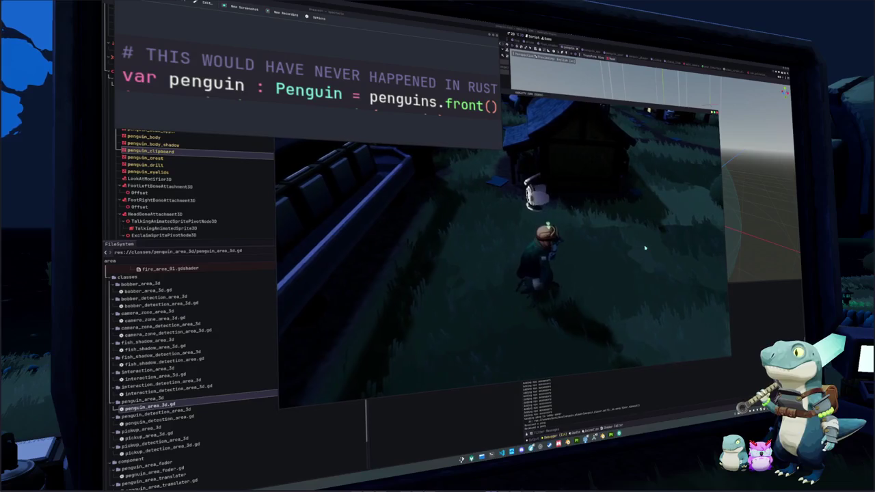
- Pet the bug through the timing minigame, then return to the launch-chase script in VS Code
left_click(644, 248)
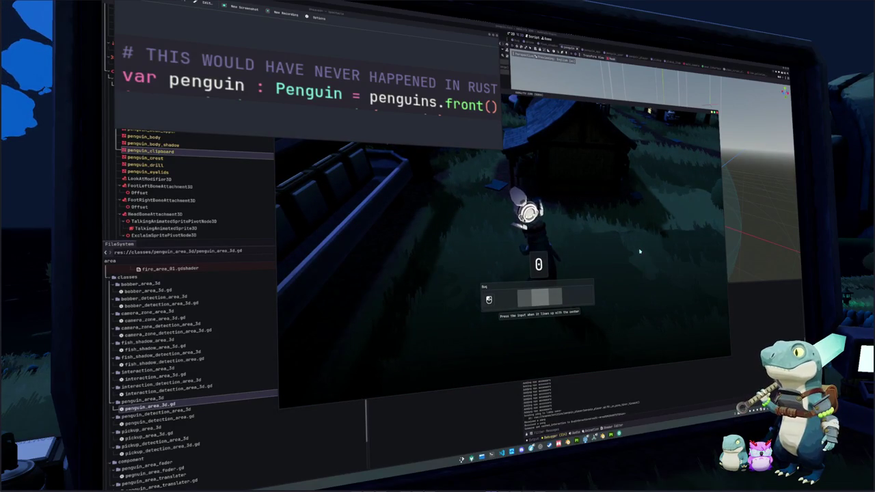
left_click(640, 251)
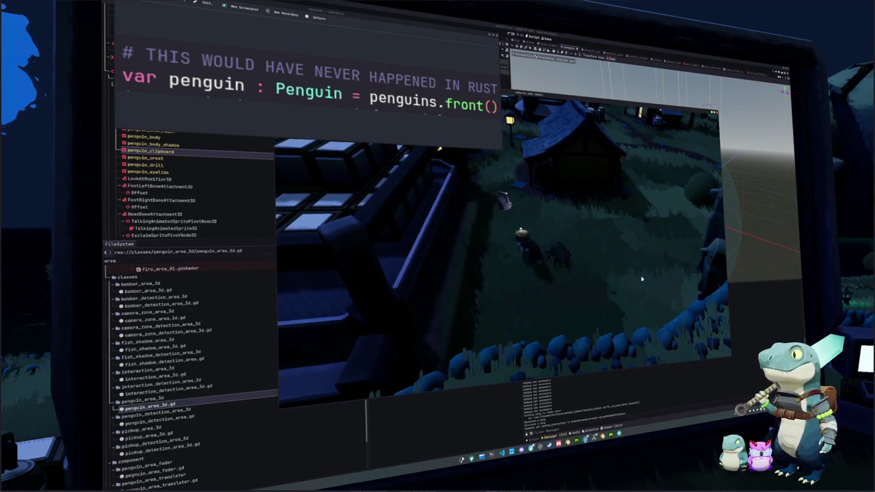
left_click(502, 453)
left_click(593, 330)
- Open bug_interaction_area_3d.gd through the quick file search
key("ctrl+p")
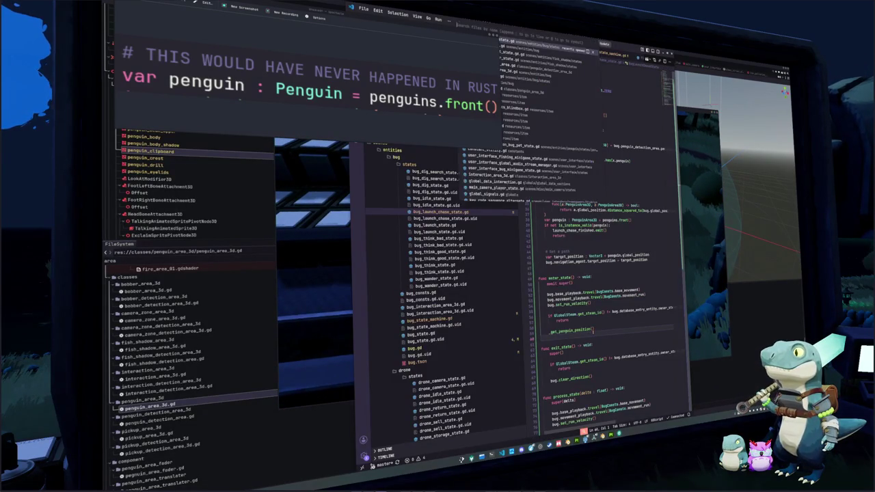
type("bug_s")
key("BackSpace")
type("interacti")
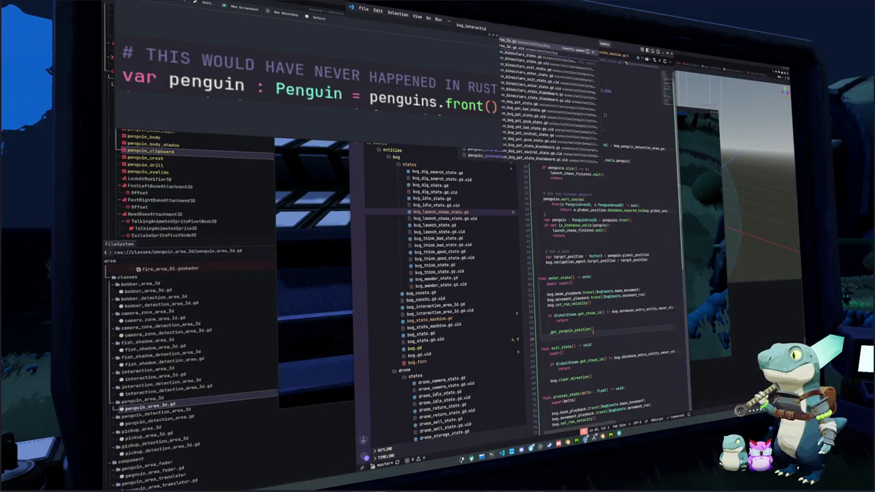
key("Return")
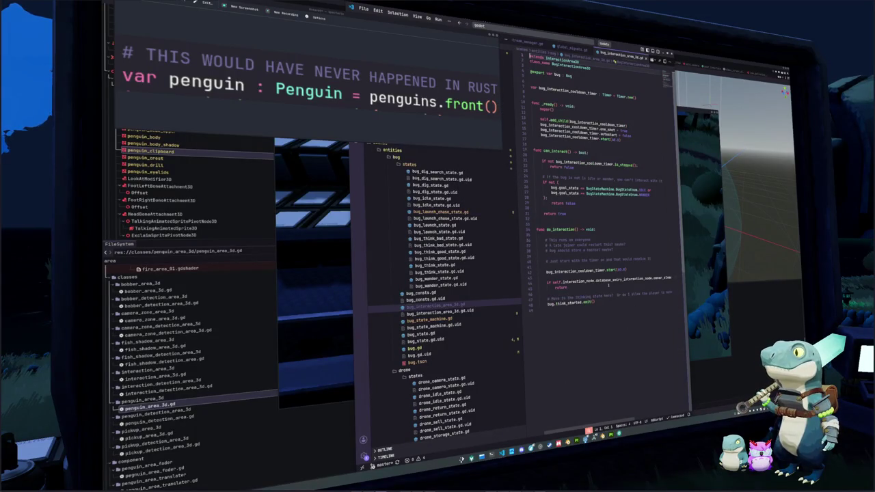
- Delete the 10 from both cooldown start(10.0) calls at once
double_click(619, 271)
key("ctrl+d")
key("BackSpace")
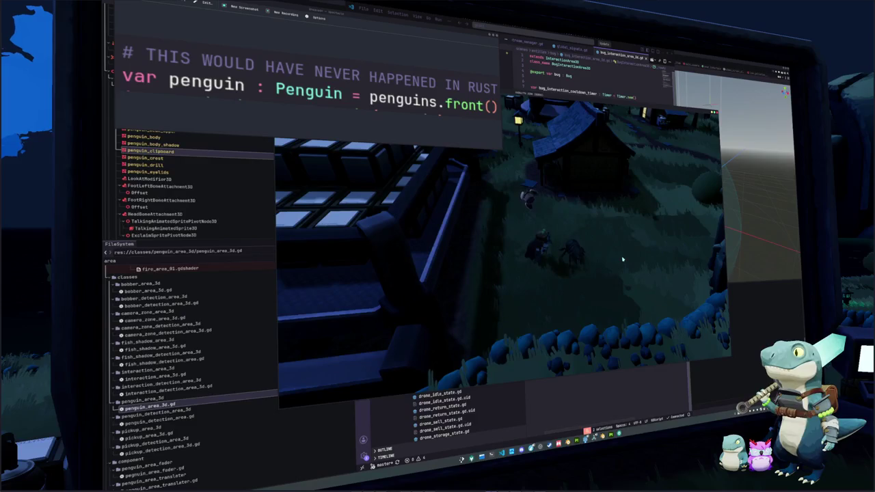
- Walk the character around the yard to the bug and complete the petting timing minigame
key("w")
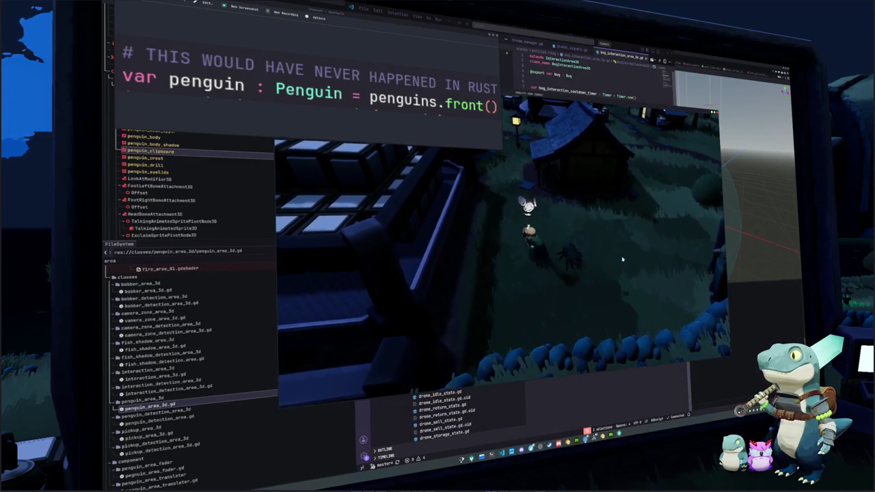
key("a")
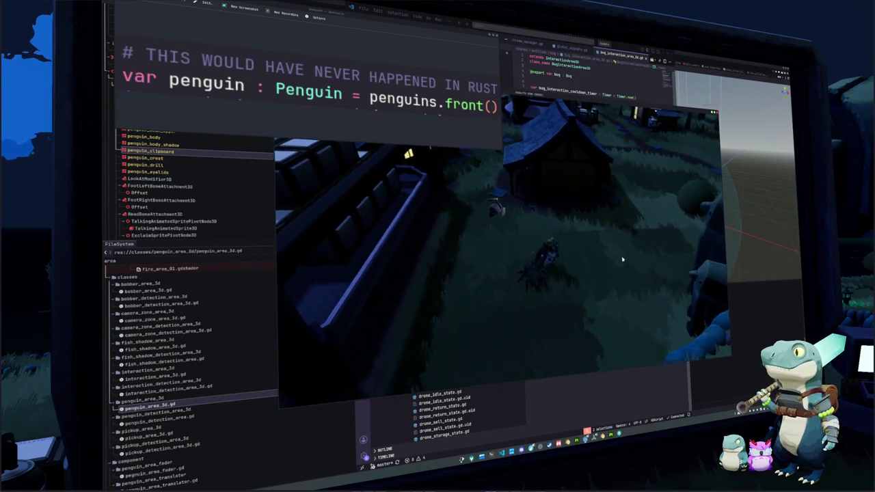
key("w")
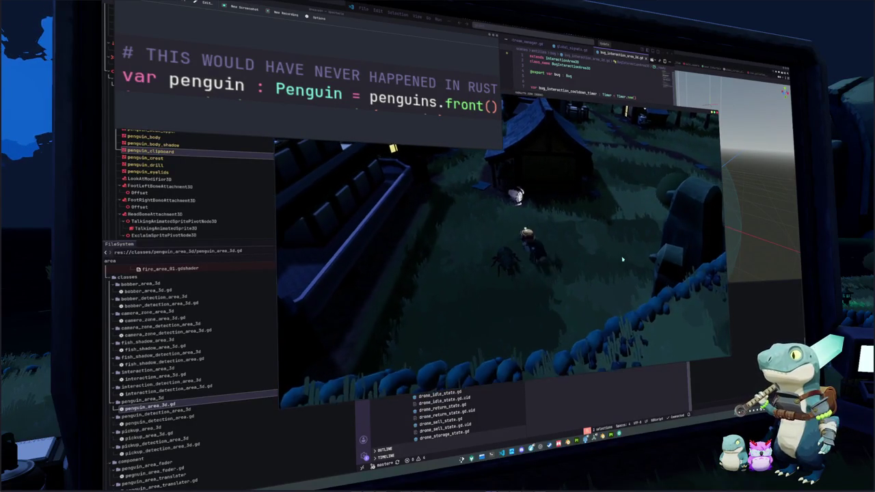
key("s")
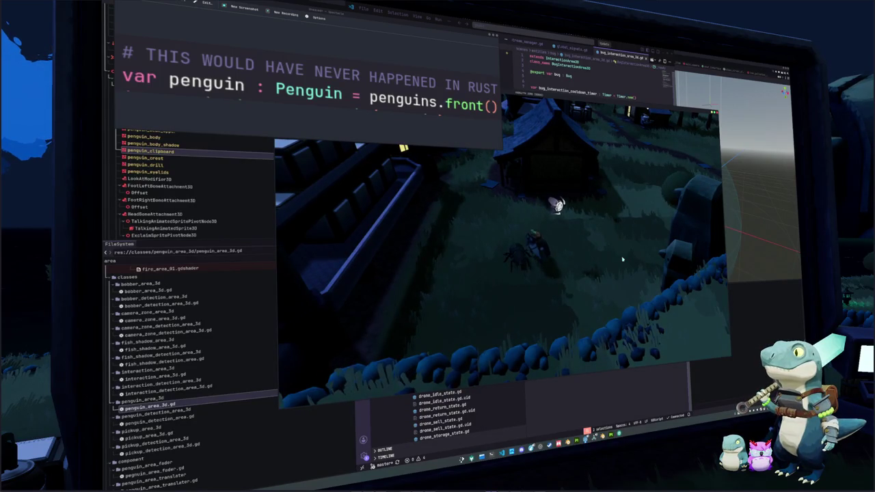
key("d")
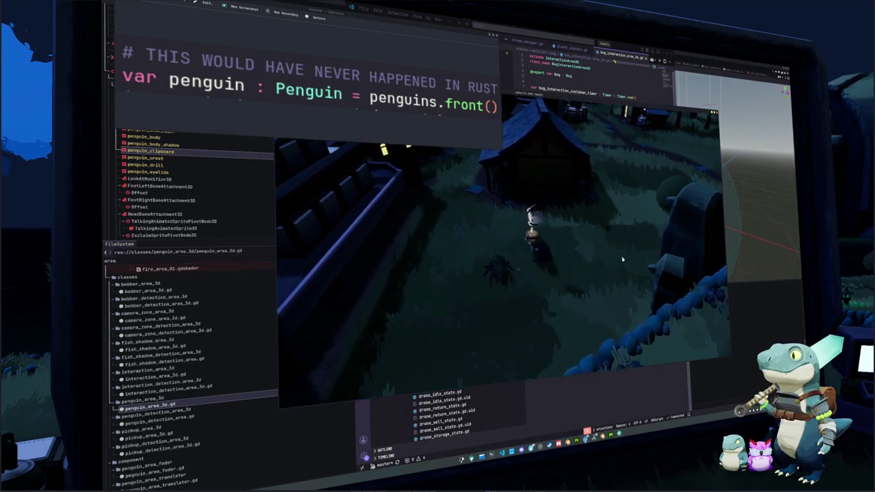
key("e")
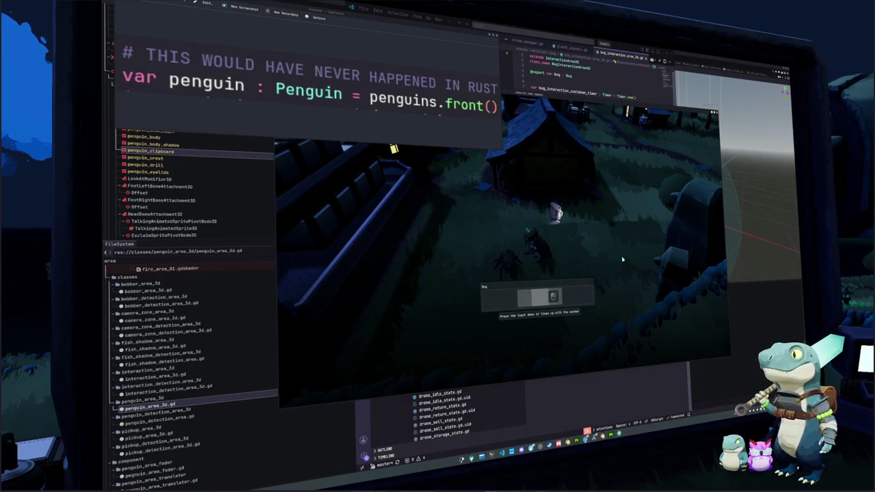
key("e")
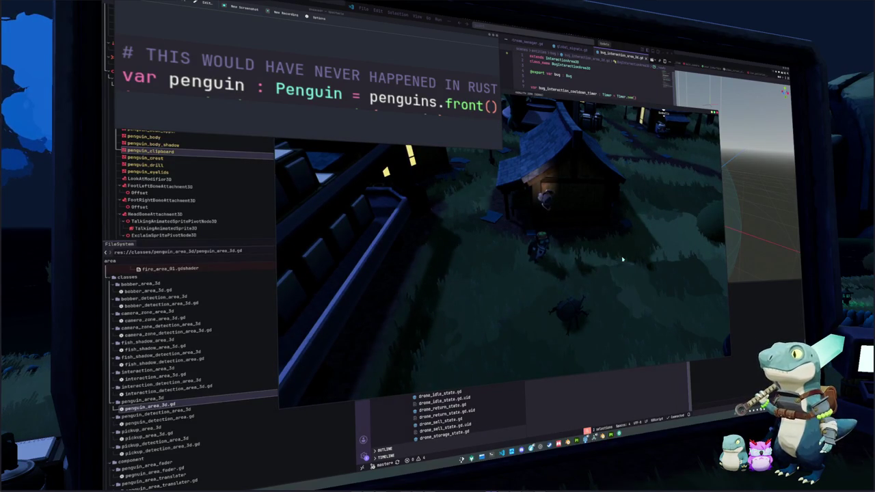
- Stop the running game and open bug_launch_chase_state.gd
key("F8")
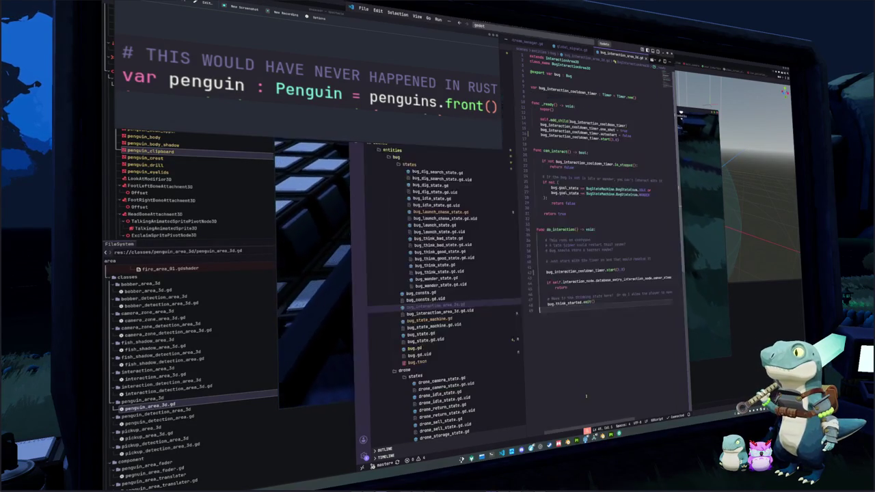
key("ctrl+p")
type("chat")
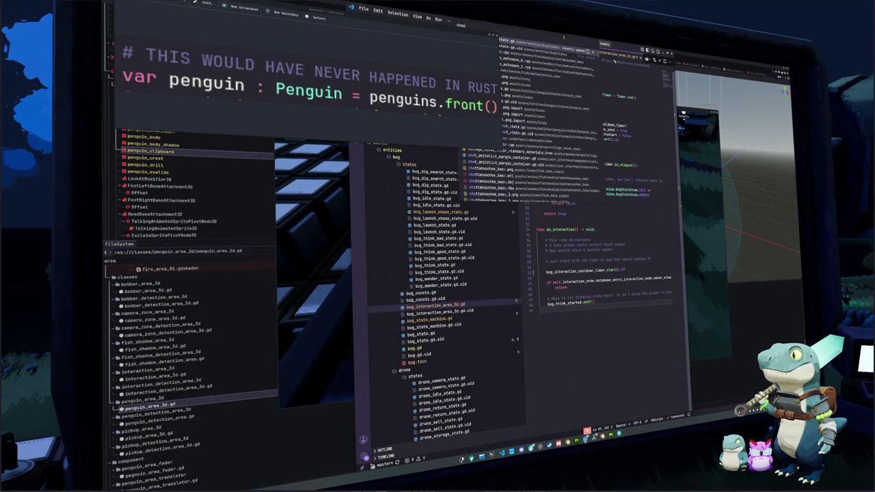
type("launch_chase")
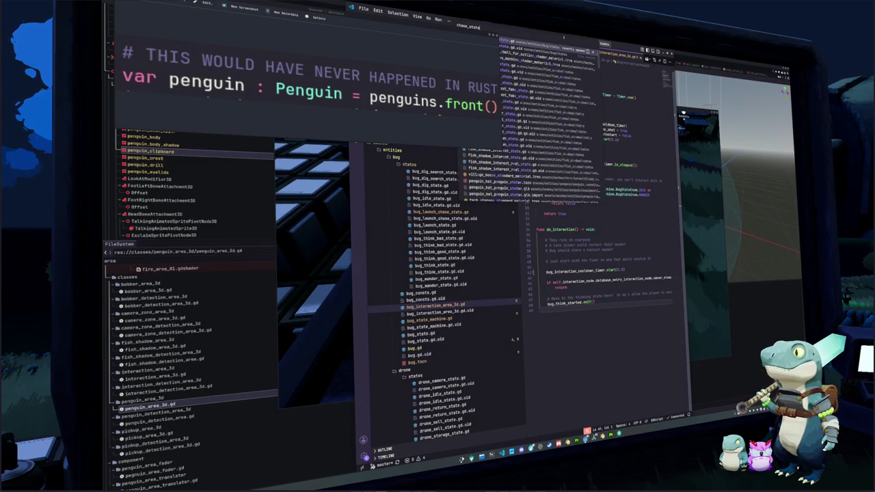
key("Return")
- In process_state, add query_timer += delta and an if query_timer >= query_threshold check
left_click(541, 343)
key("Down")
key("Down")
key("Down")
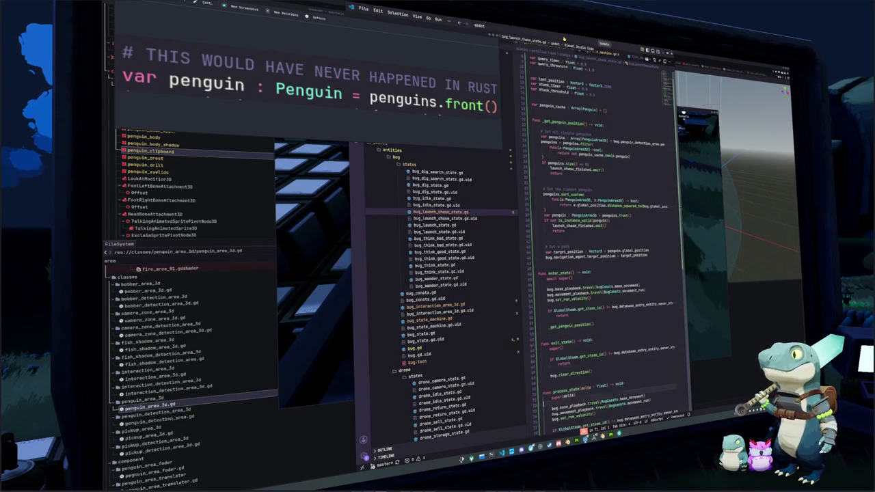
key("Up")
key("Up")
key("Up")
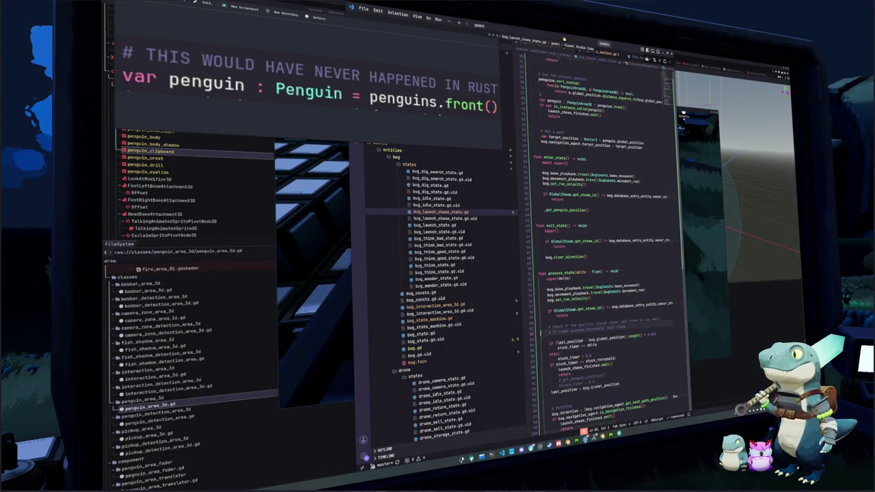
key("Return")
key("Return")
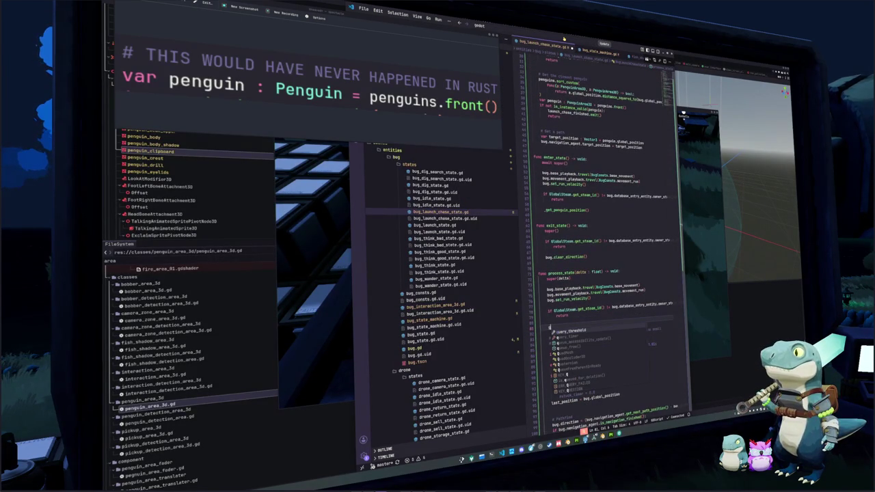
type("uery_timer ")
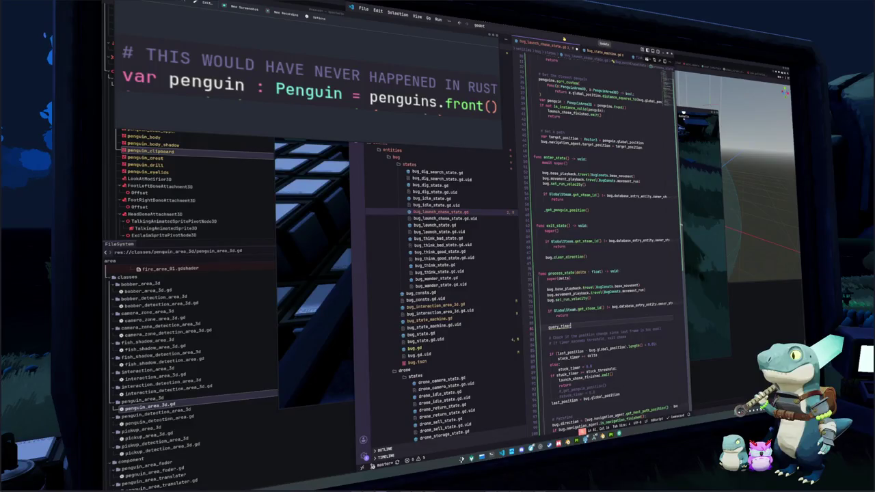
type("+= delta")
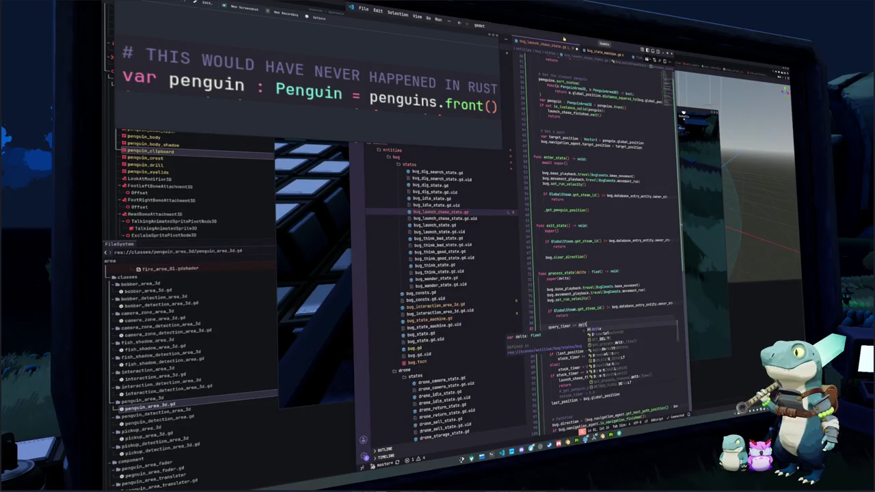
key("Return")
type("if qu")
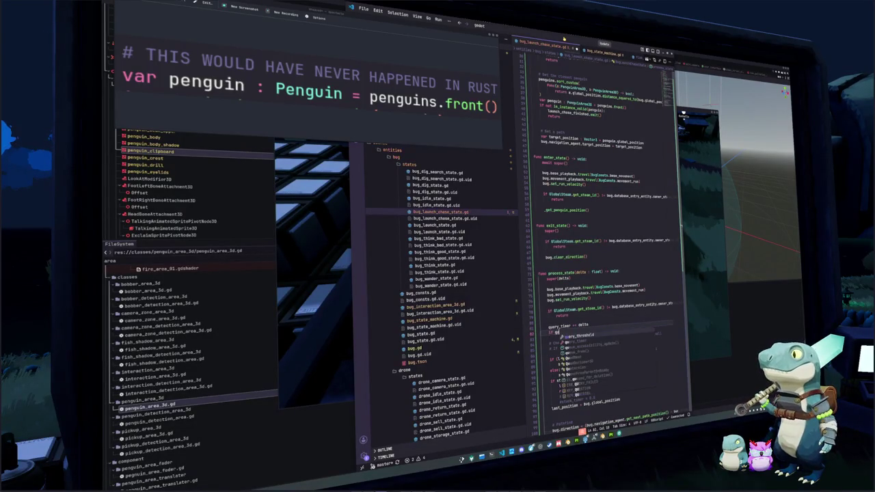
type("ery_timer >=")
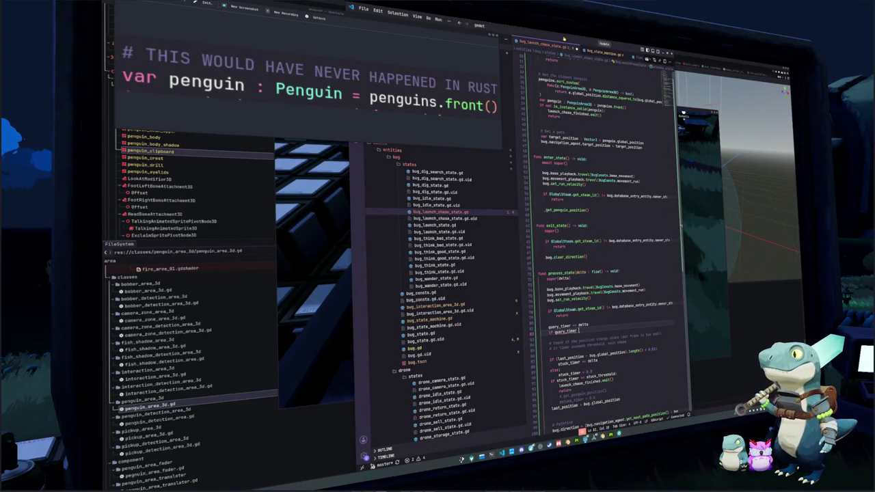
type(" query")
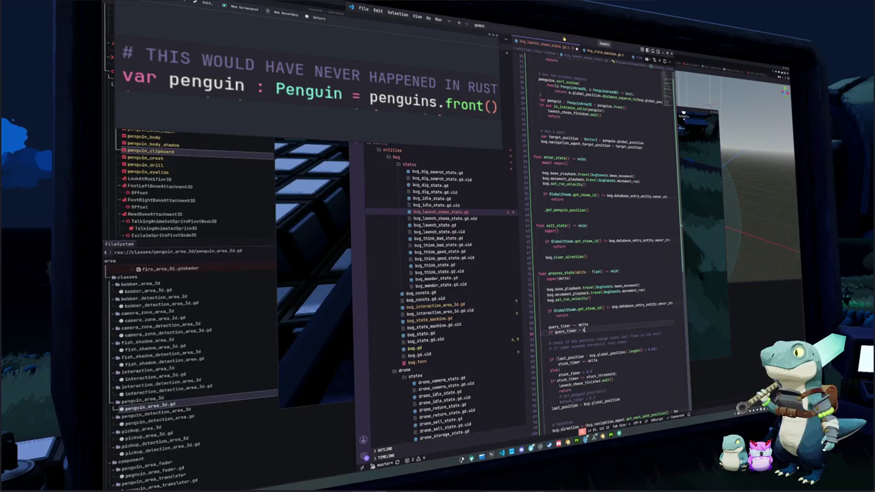
key("Return")
type(":")
key("Return")
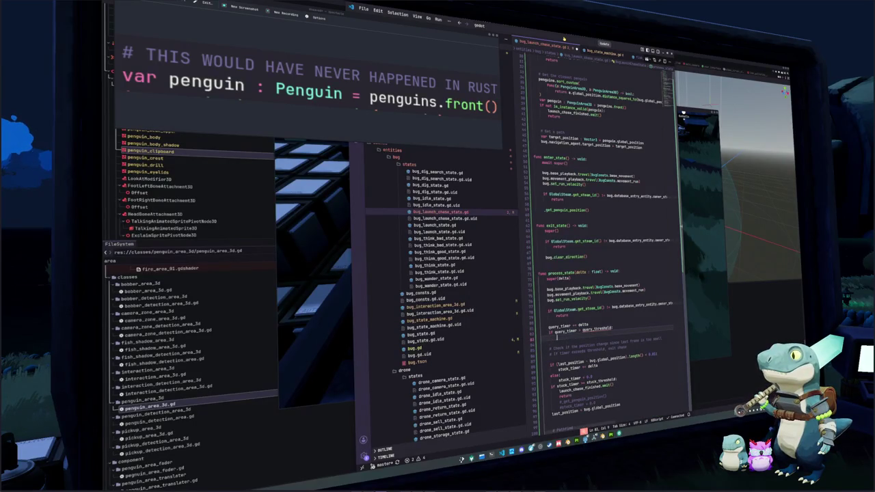
- Inside the check, call _get_penguin_position() and subtract query_threshold from query_timer
type("upda")
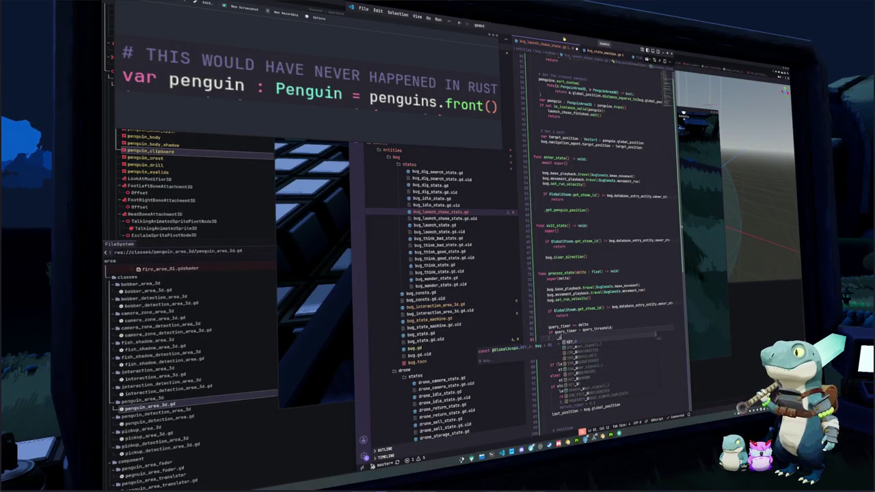
key("BackSpace")
key("BackSpace")
key("BackSpace")
type("get_")
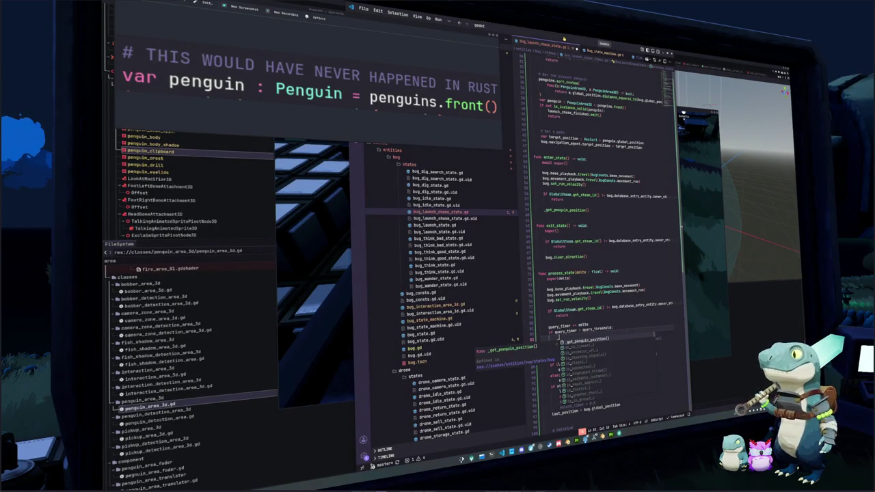
key("Return")
key("Return")
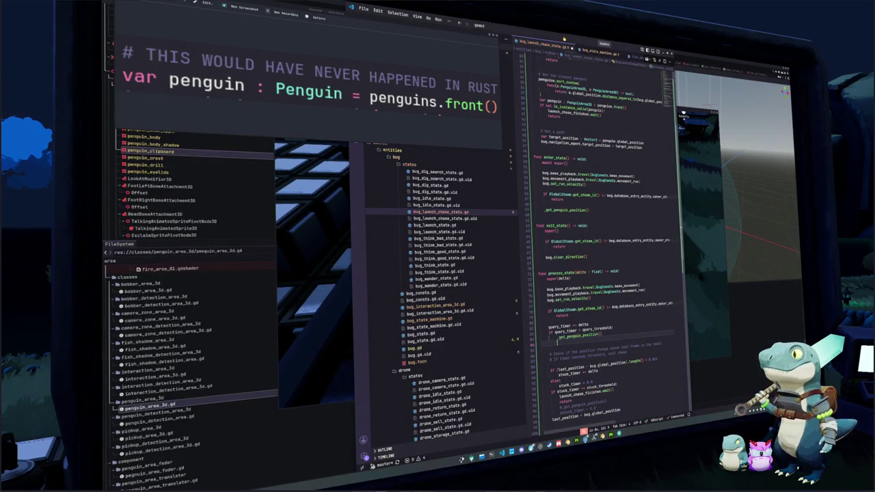
type("query_timer -")
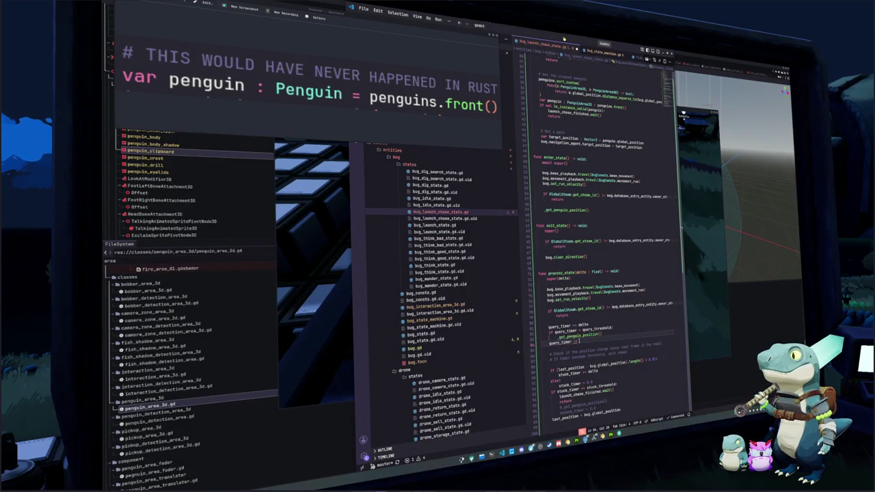
type("= query")
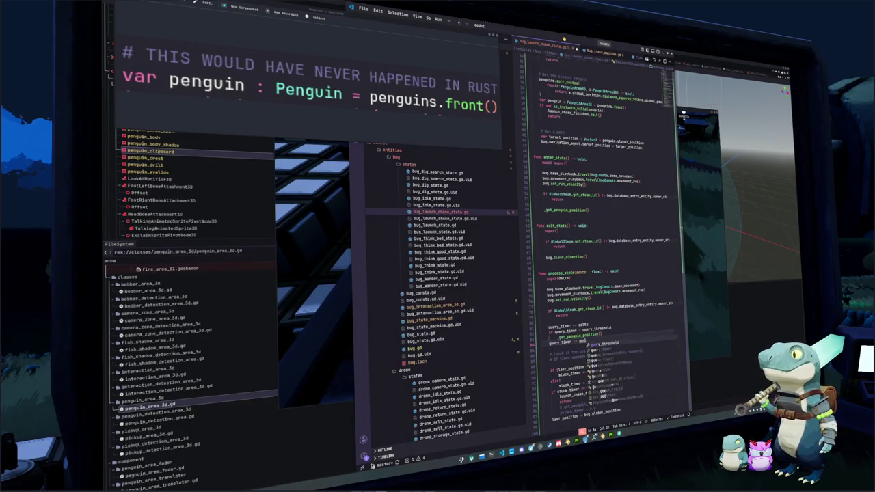
key("Return")
key("Down")
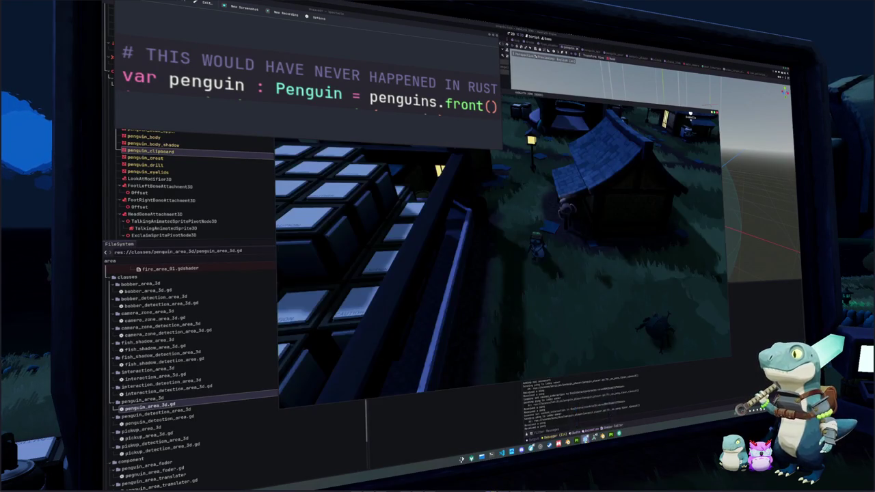
- Pet the bug and finish the timing minigame, then return to the query_timer line in VS Code
left_click(589, 334)
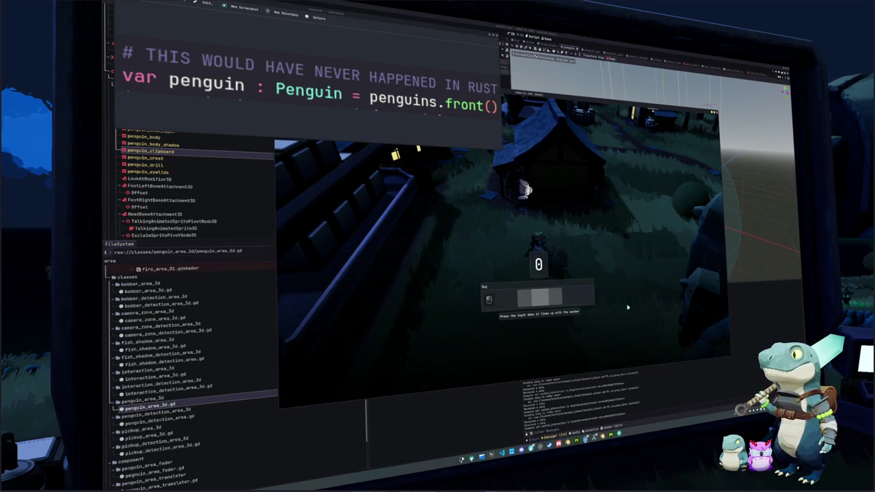
left_click(628, 307)
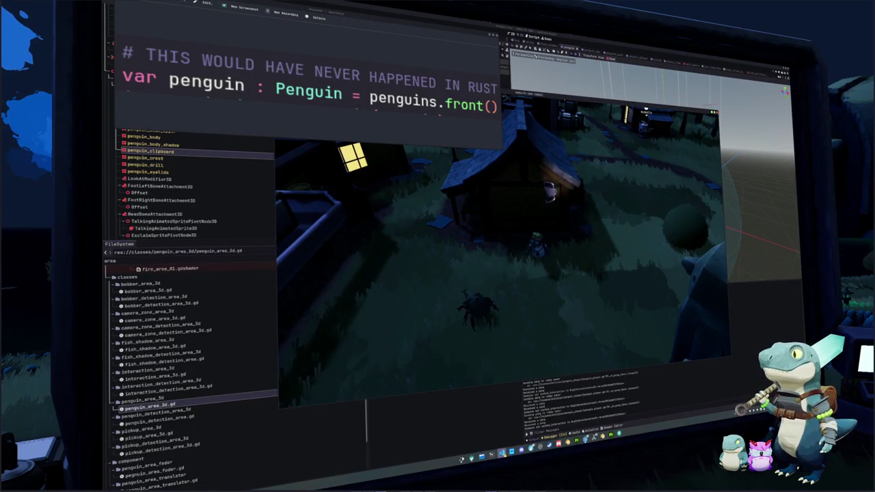
left_click(503, 453)
left_click(540, 321)
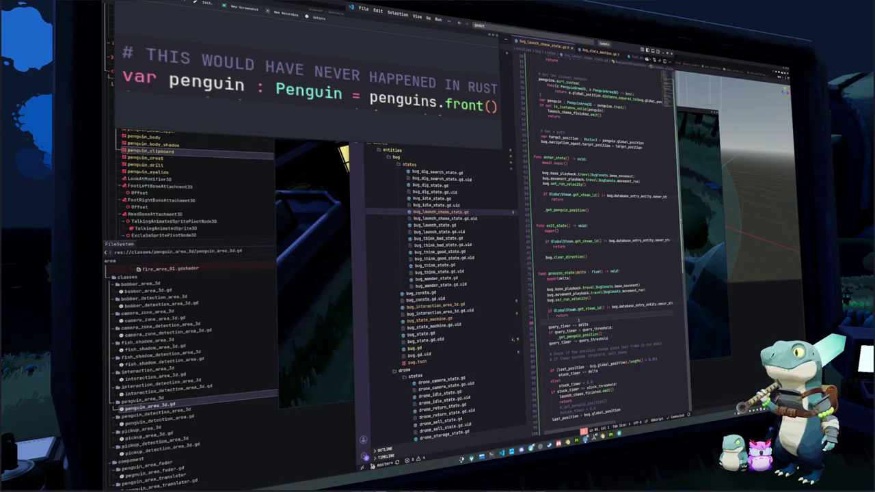
- Delete the penguin_cache array declaration from the launch-chase script
scroll(578, 320, "up", 10)
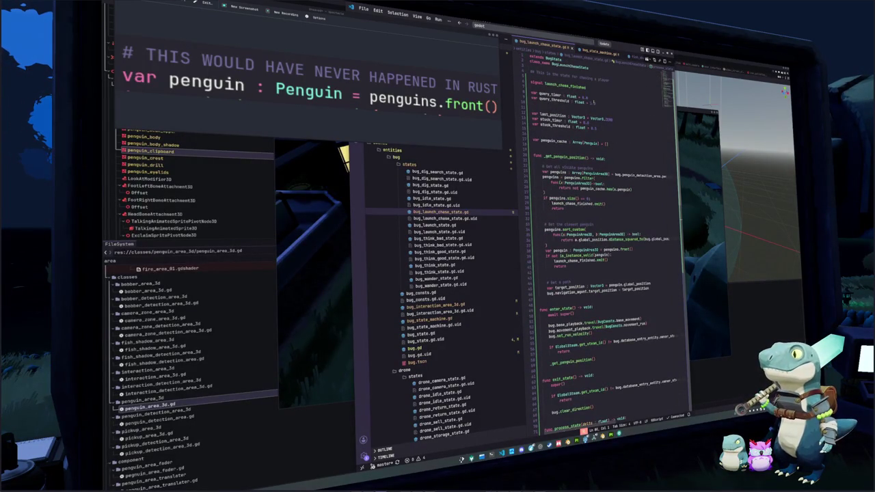
scroll(601, 239, "down", 10)
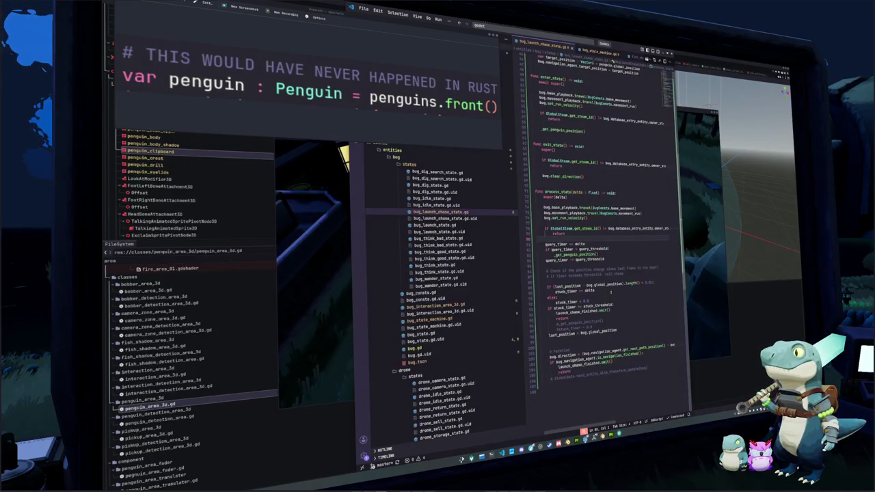
scroll(558, 269, "up", 2)
left_click(558, 268)
left_click(611, 265)
double_click(574, 264)
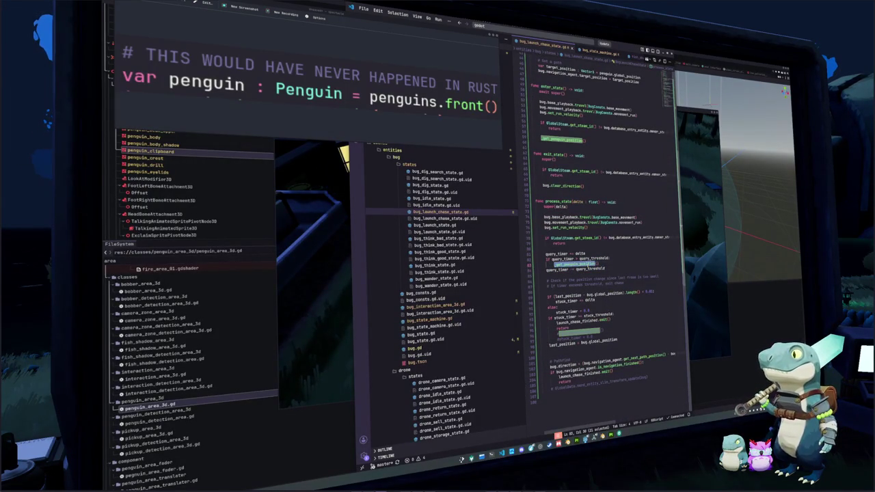
scroll(586, 265, "up", 3)
scroll(586, 265, "up", 5)
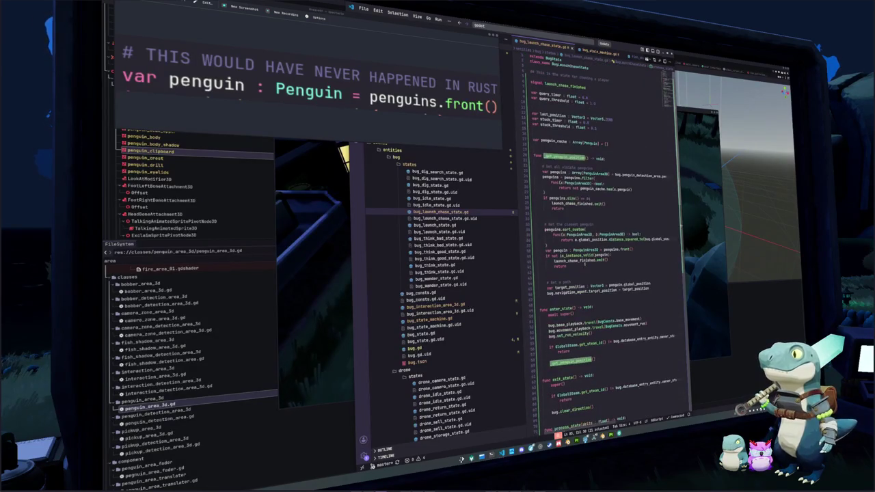
left_click_drag(610, 144, 560, 136)
key("BackSpace")
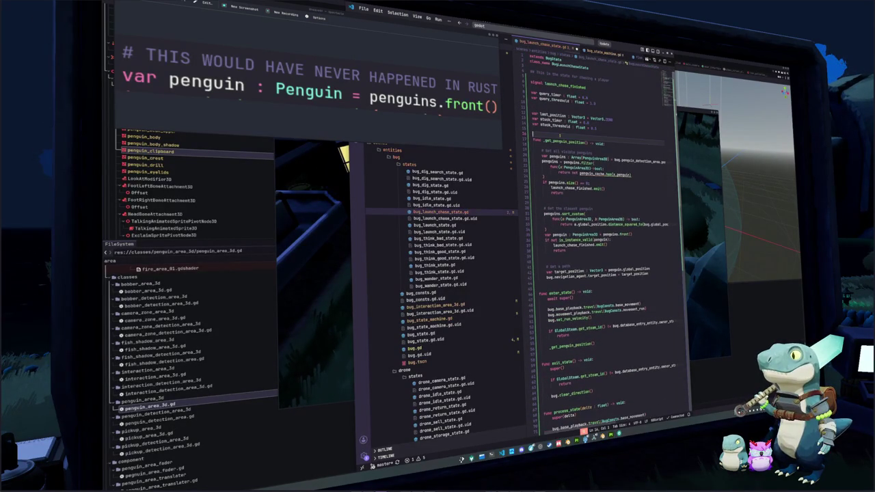
- Remove the cached-penguin filter block in _get_penguin_position and the leftover blank lines
key("Down")
key("Down")
key("Down")
key("shift+Up")
key("shift+Up")
key("shift+Up")
key("BackSpace")
key("Down")
key("Down")
key("Down")
key("BackSpace")
key("Down")
key("Down")
key("Down")
key("BackSpace")
key("Down")
key("Down")
key("Down")
key("ctrl+v")
key("Down")
key("Down")
key("Down")
key("Down")
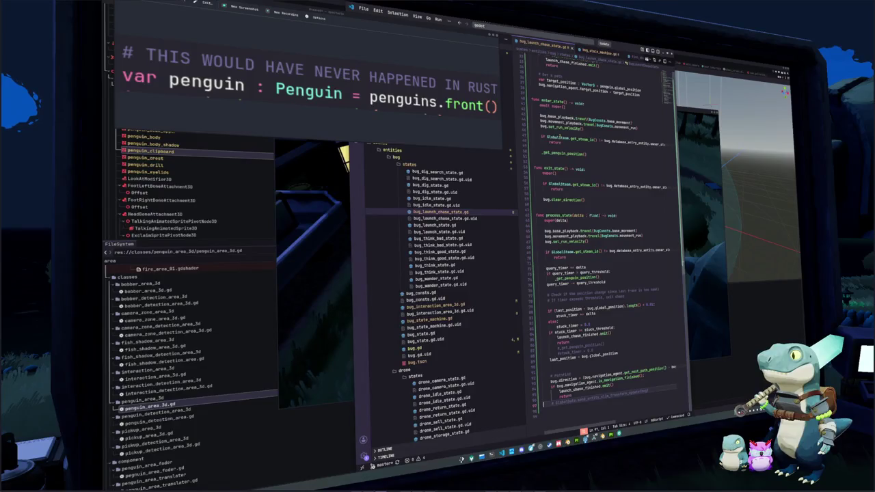
- Change the query_threshold value to 1 in the variable declarations
key("alt+Up")
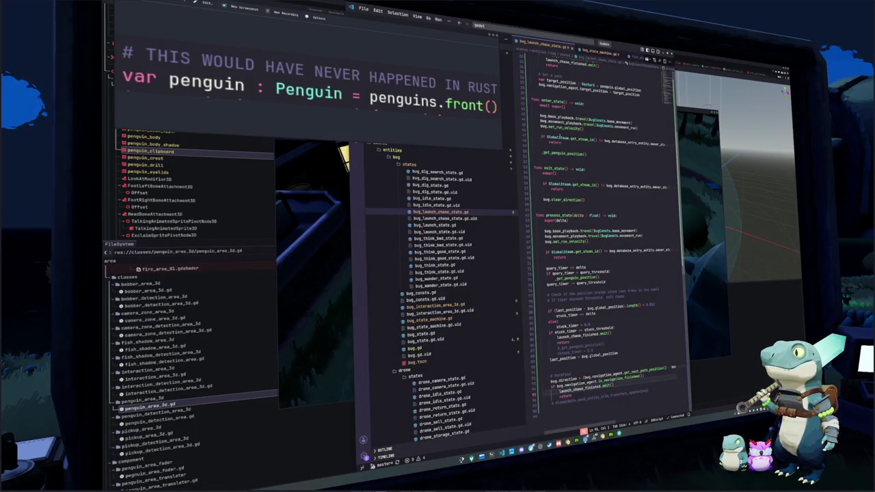
key("Up")
key("Up")
key("Up")
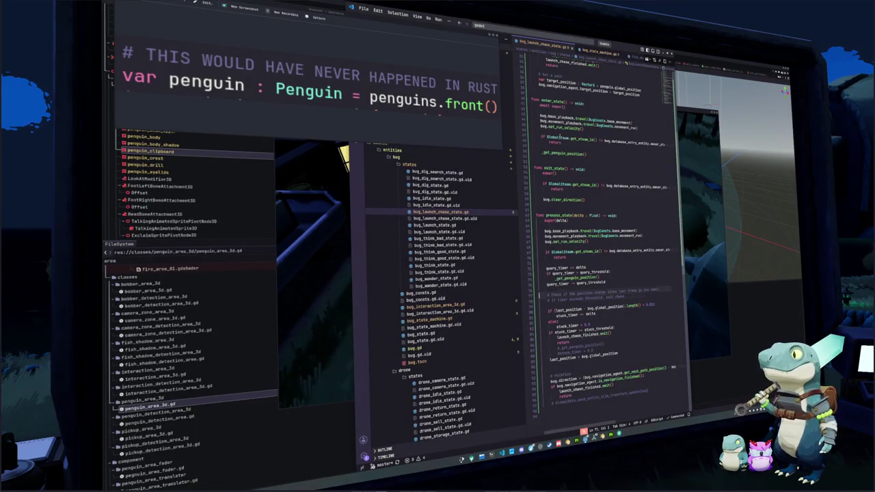
key("Up")
key("Up")
key("Up")
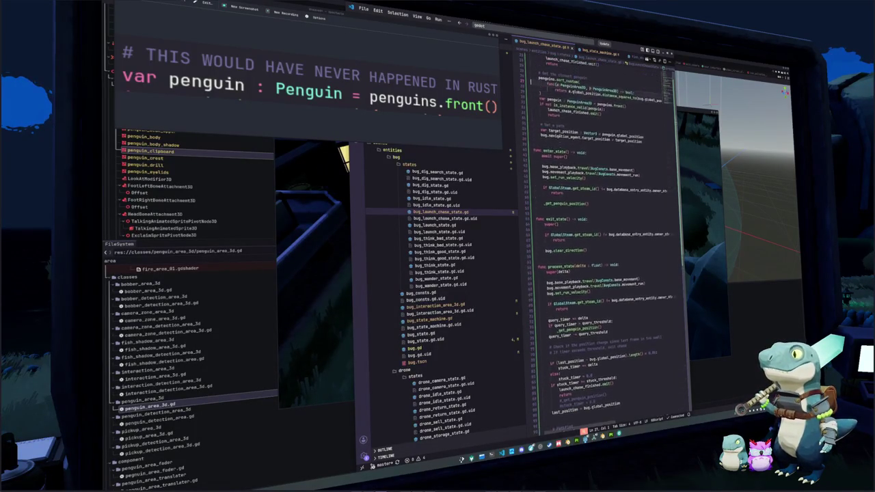
key("Up")
key("Up")
key("Up")
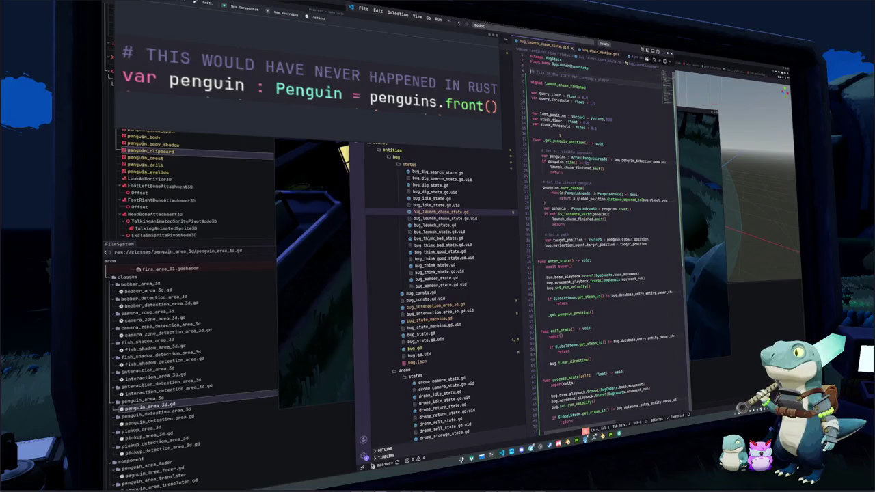
key("Up")
key("Up")
key("shift+Left")
key("shift+Left")
key("shift+Left")
key("ctrl+d")
key("ctrl+d")
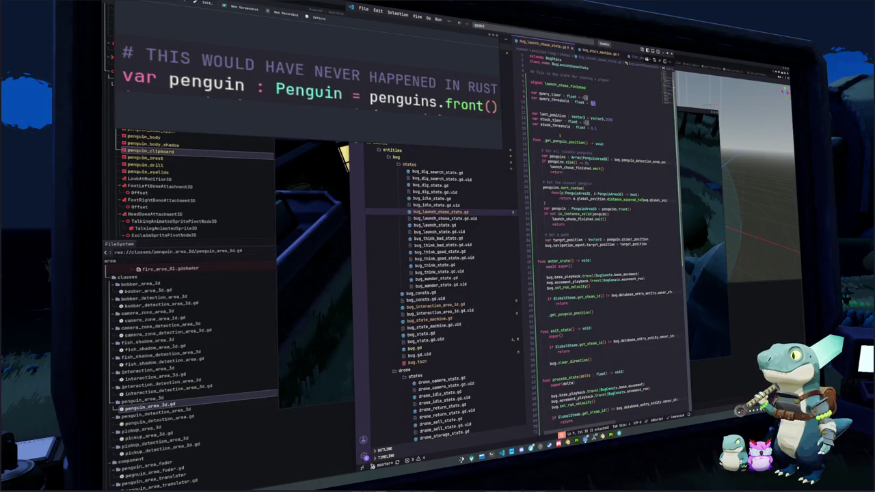
type("1")
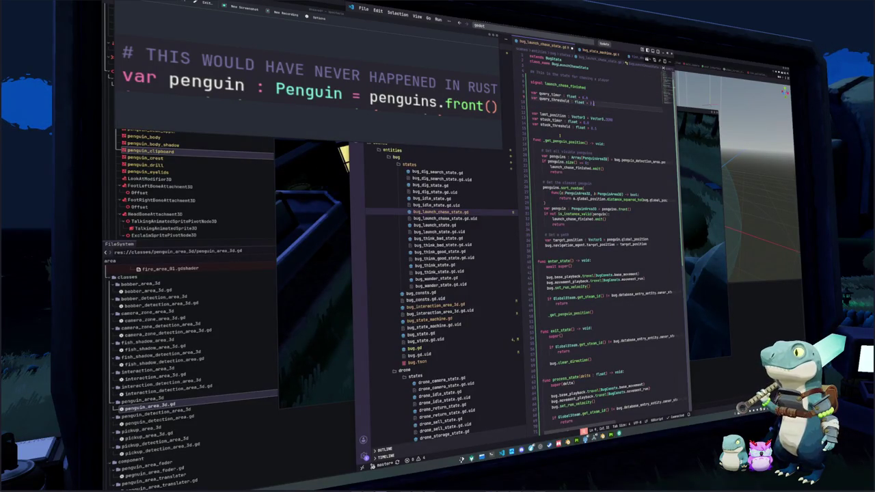
key("Down")
key("Down")
key("Down")
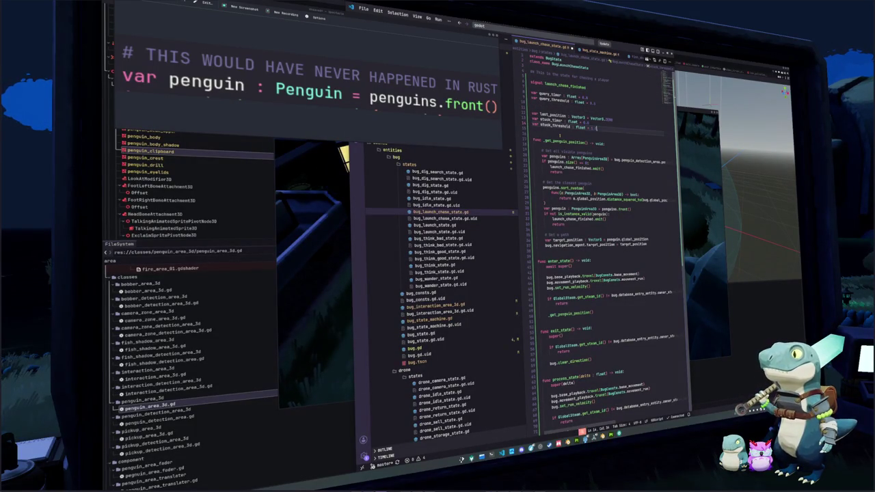
key("Down")
key("Down")
key("Down")
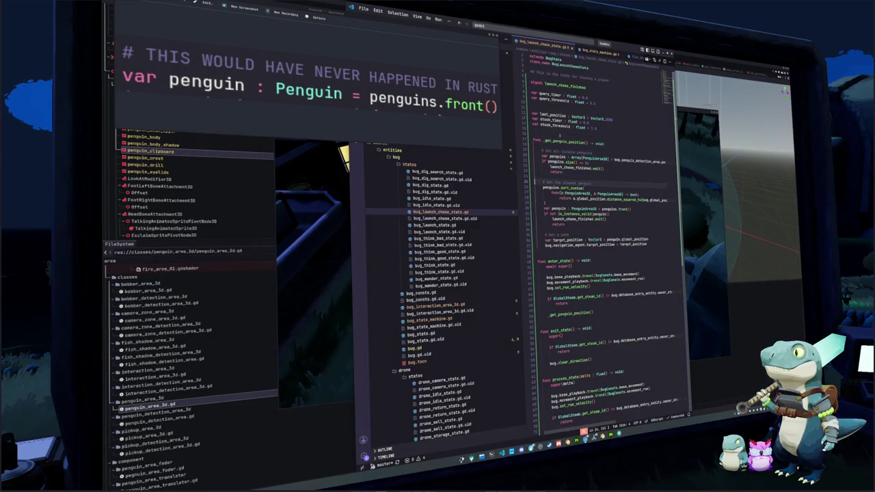
key("Down")
key("Down")
key("Down")
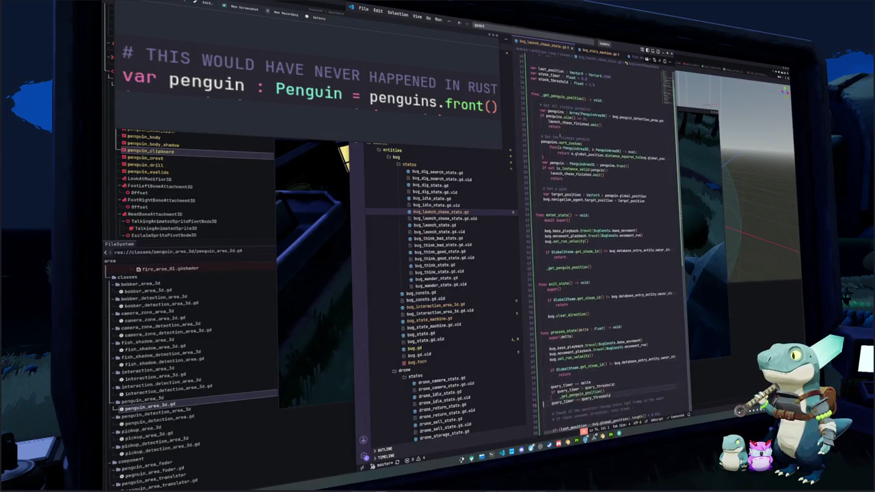
key("Down")
key("Down")
key("Down")
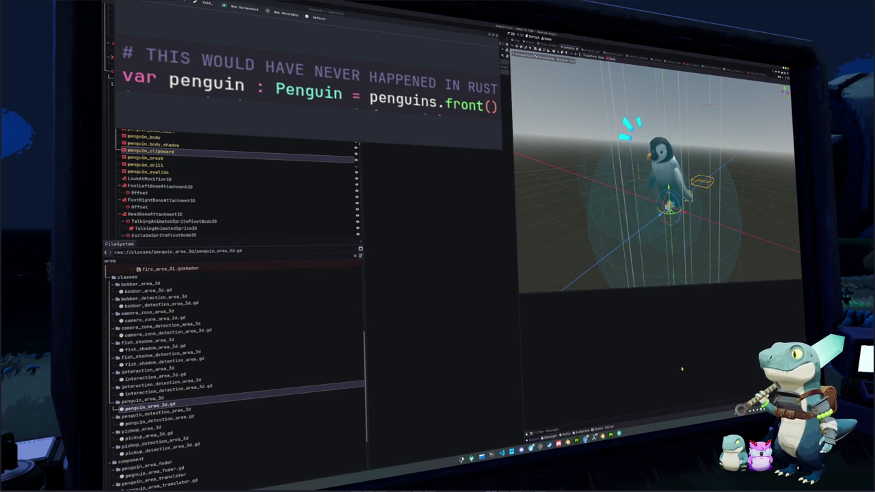
- Run the game, start Singleplayer, walk through the village and complete the dog-petting prompt
key("F5")
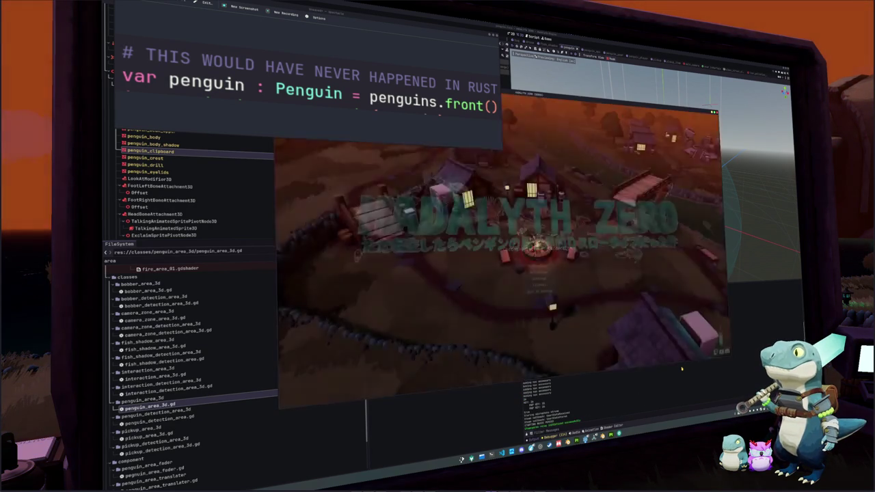
left_click(540, 266)
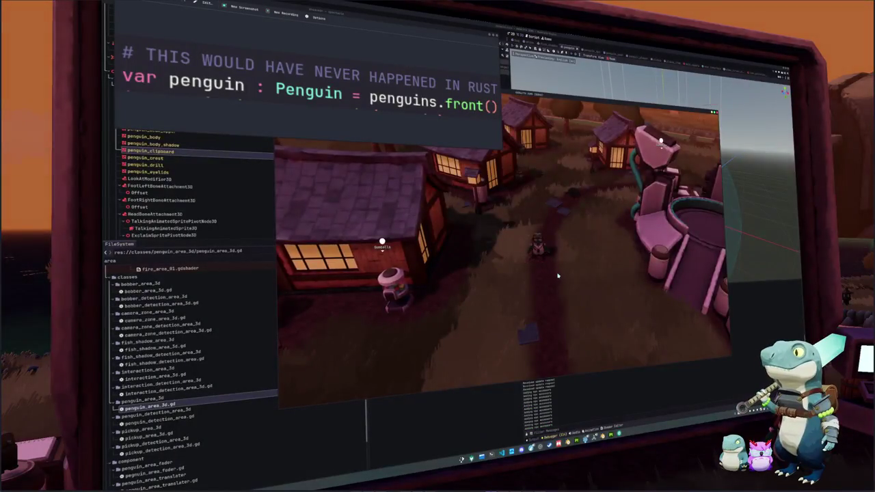
key("w")
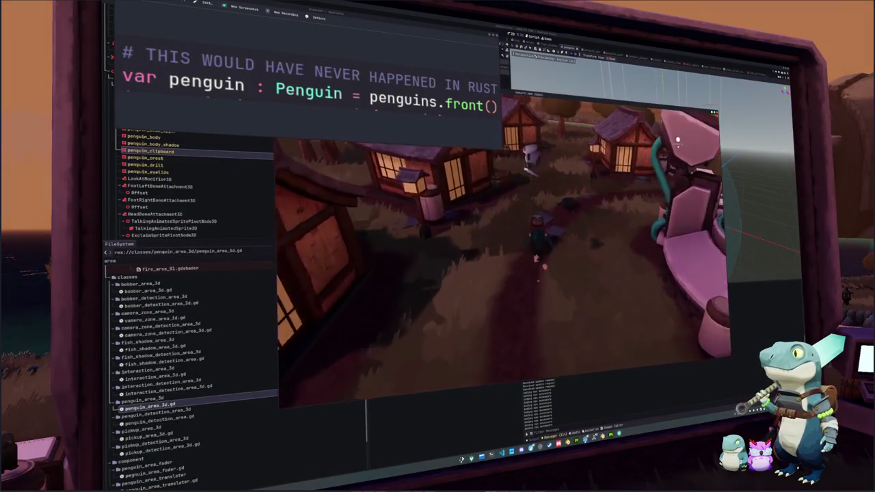
key("w")
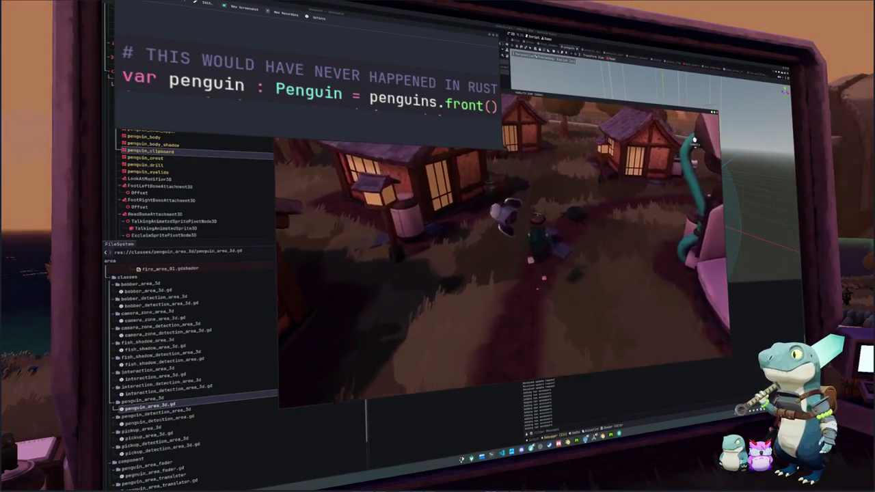
key("w")
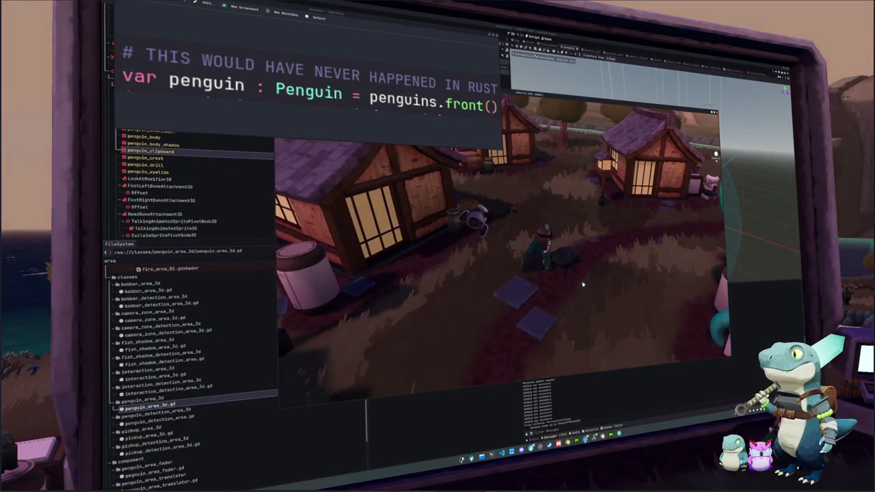
key("e")
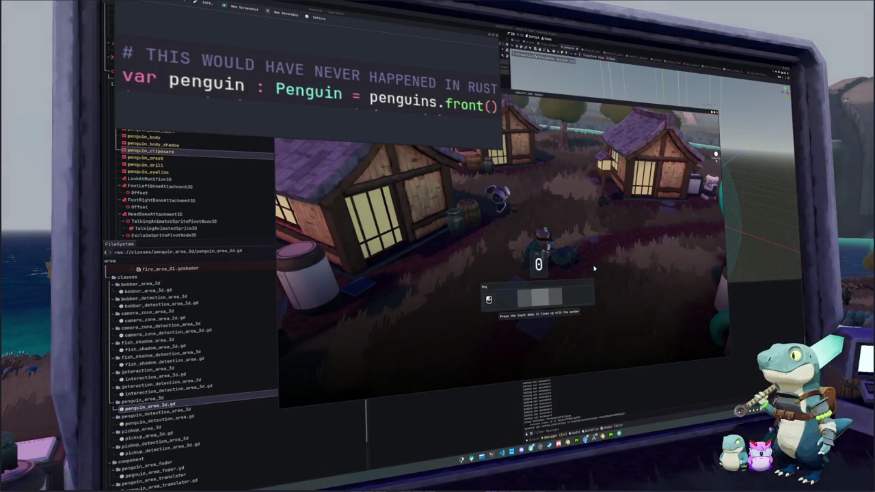
left_click(593, 268)
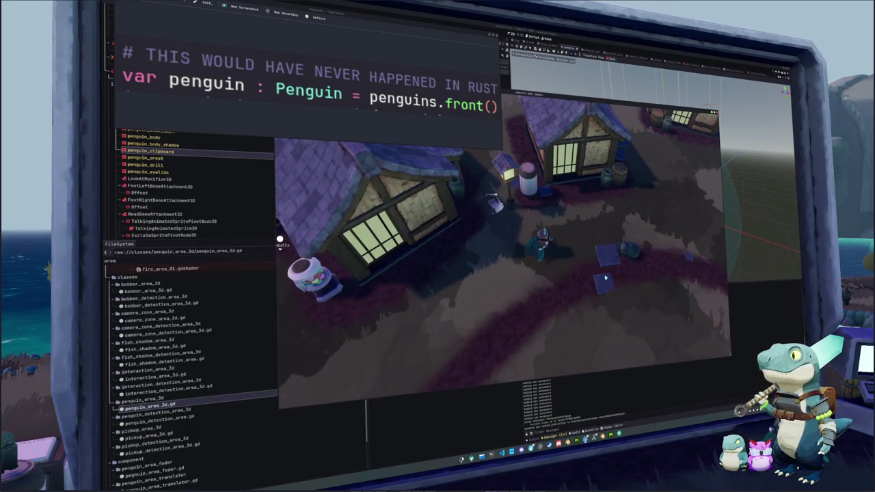
- Back in the launch-chase script, open a new line under the stuck_timer >= stuck_threshold check
left_click(498, 454)
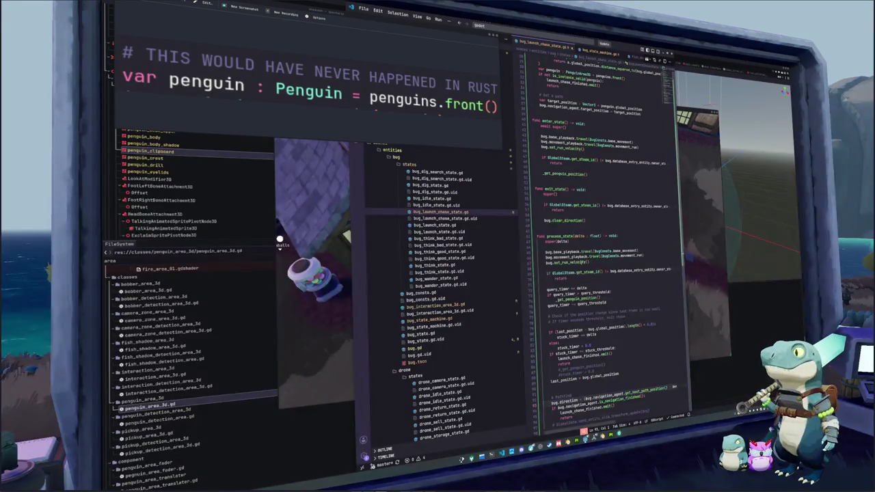
left_click(553, 309)
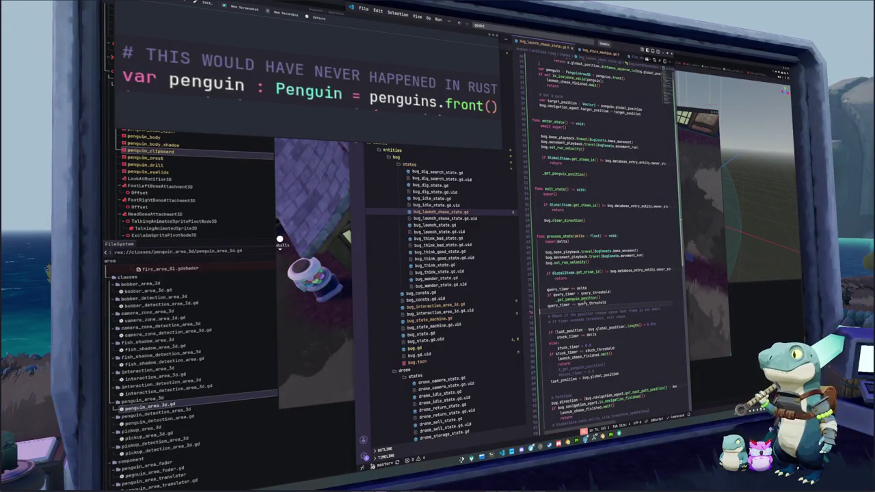
double_click(576, 299)
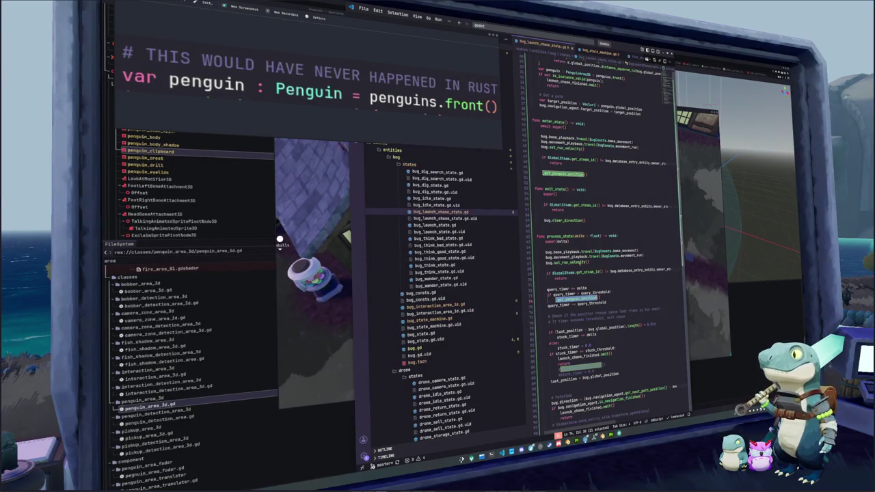
mouse_move(577, 262)
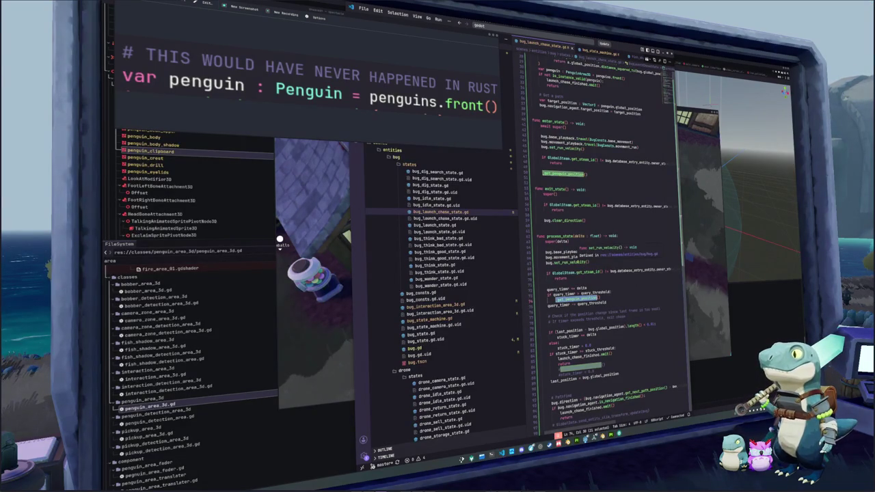
scroll(608, 291, "down", 3)
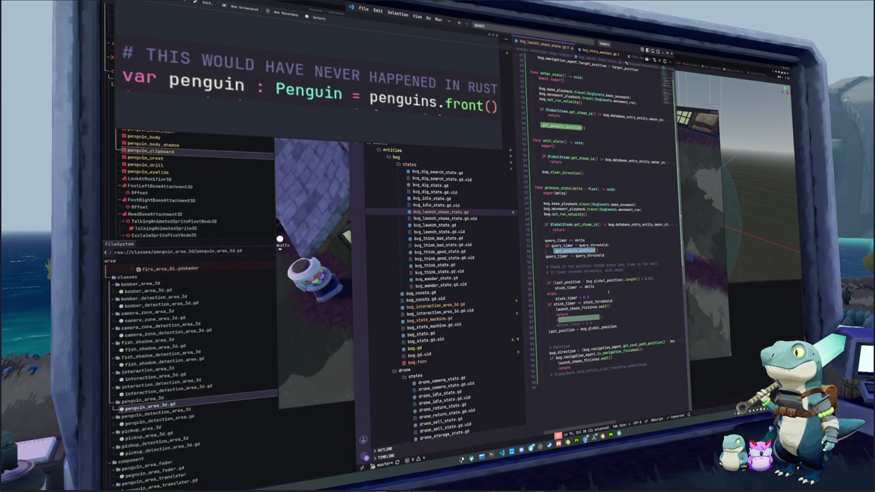
left_click(615, 315)
left_click(600, 323)
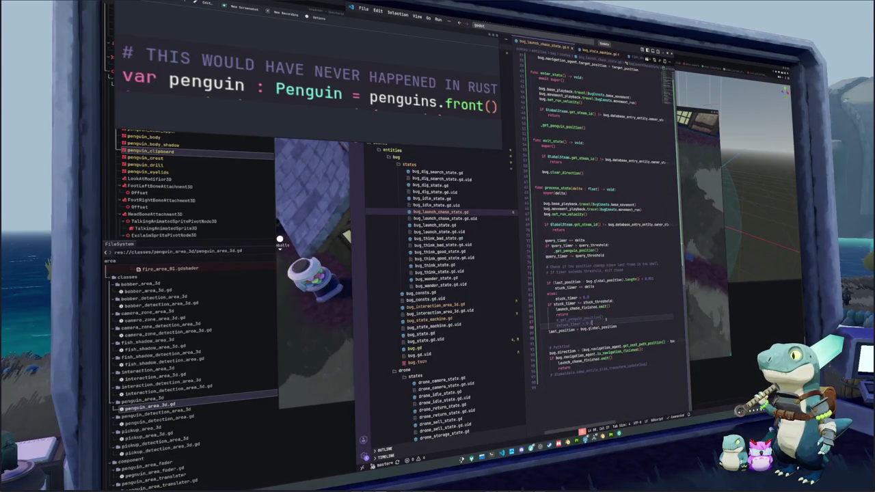
left_click(611, 313)
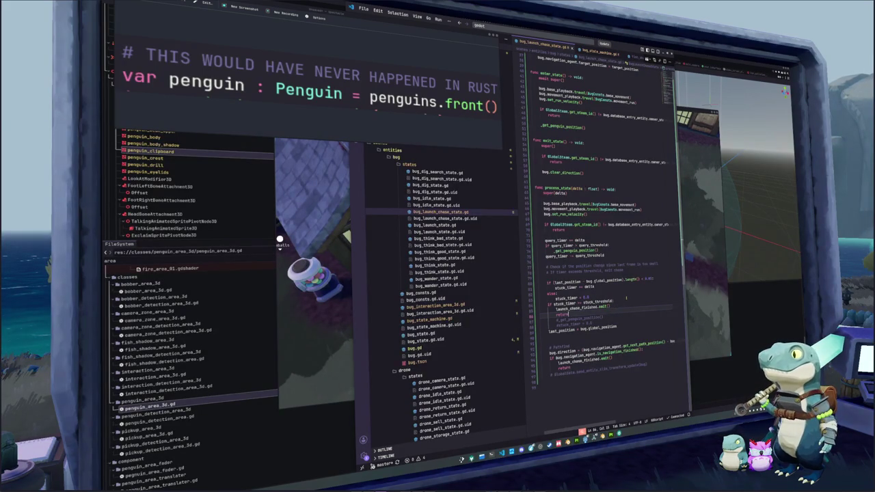
left_click(619, 301)
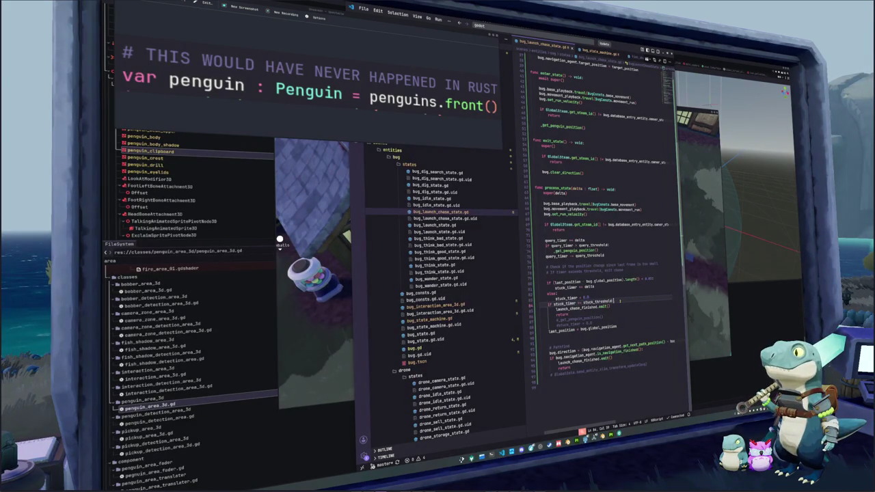
key("Return")
- Add print("stuck") and paste a "Finished" print under the navigation-finished check
type("print")
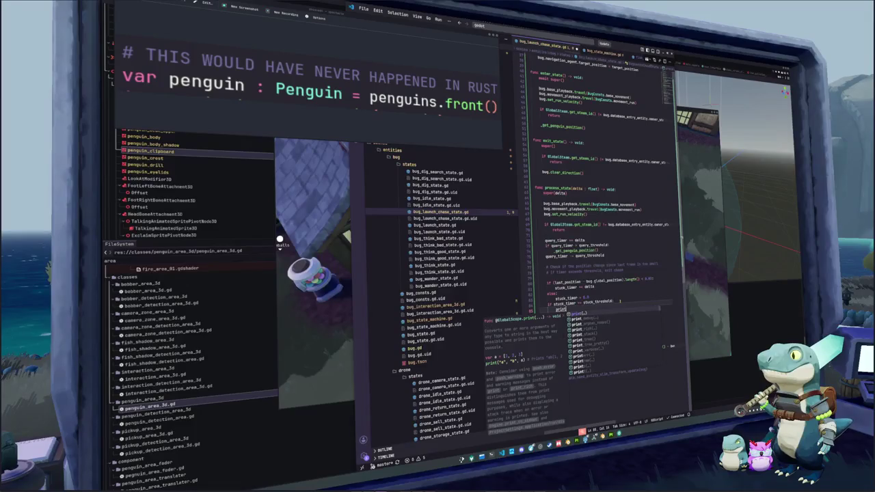
type("(\"stuck\")")
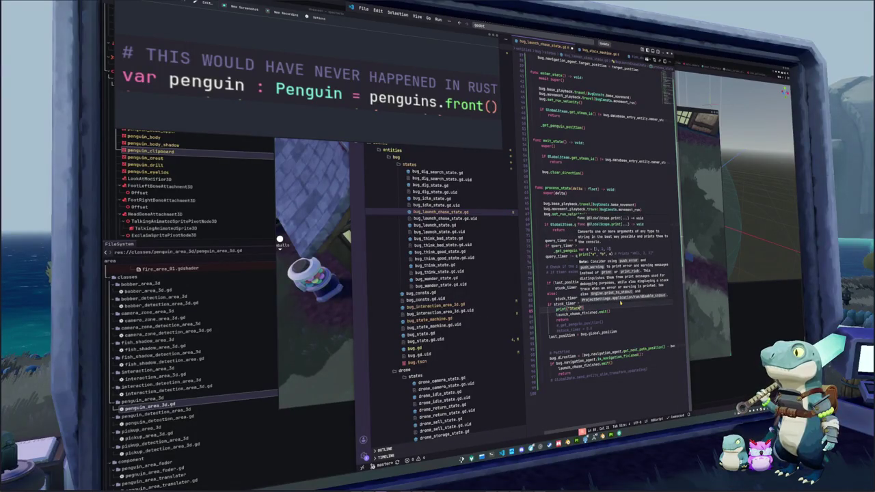
left_click(619, 300)
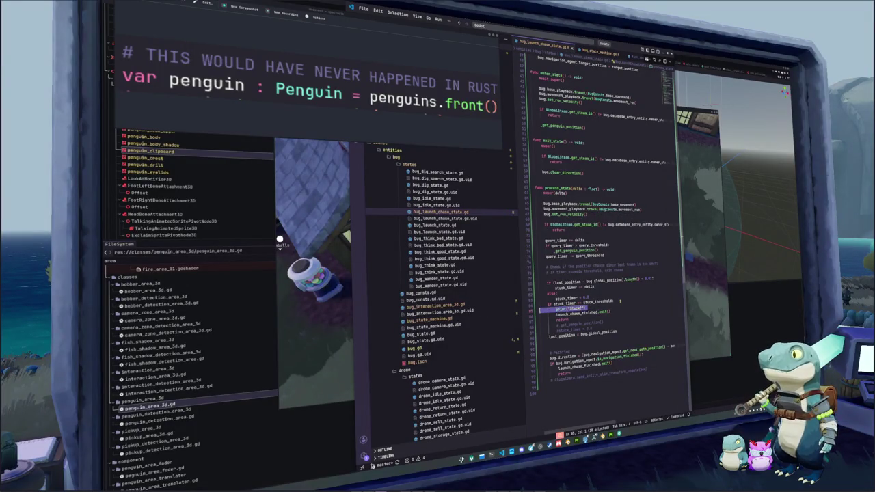
key("Up")
key("Up")
key("Up")
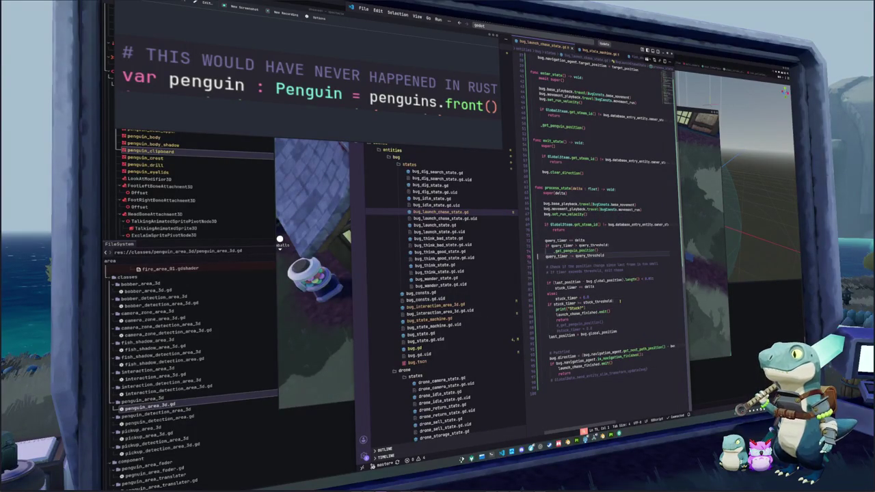
key("Down")
key("Down")
key("Down")
key("Return")
key("ctrl+v")
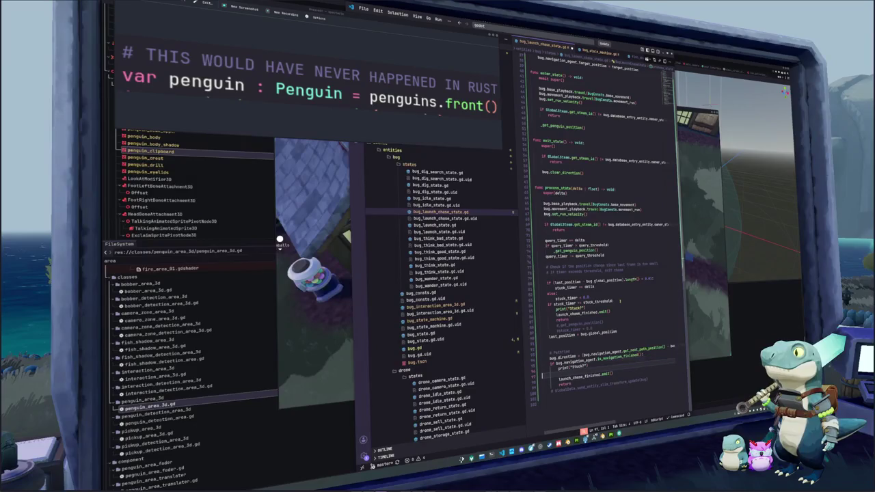
key("BackSpace")
key("BackSpace")
key("BackSpace")
key("BackSpace")
type("Finished")
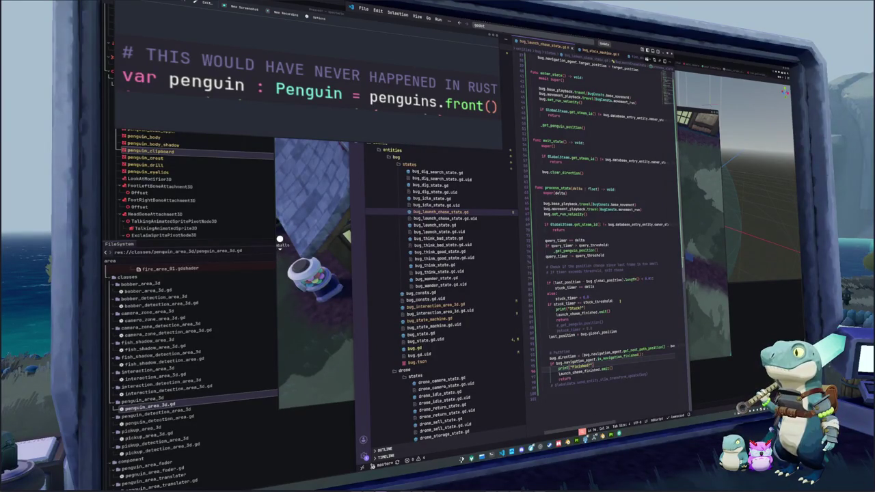
- Paste a "Requery" re-query print under the query_timer check, then run the game
key("Up")
key("Up")
key("Up")
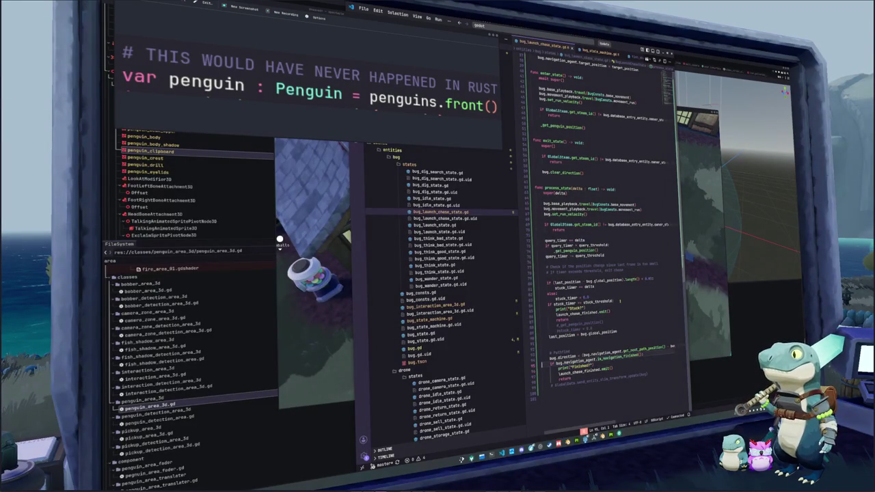
key("Up")
key("Up")
key("Up")
key("ctrl+v")
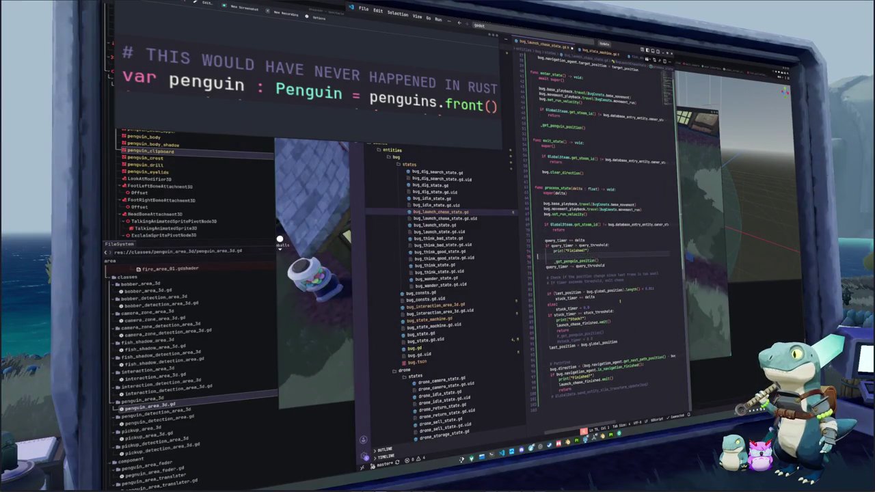
key("BackSpace")
double_click(574, 251)
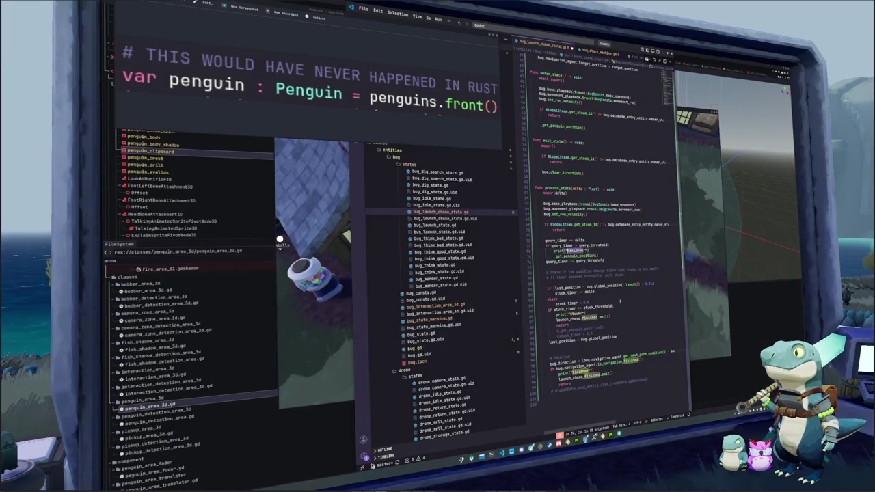
type("Requery")
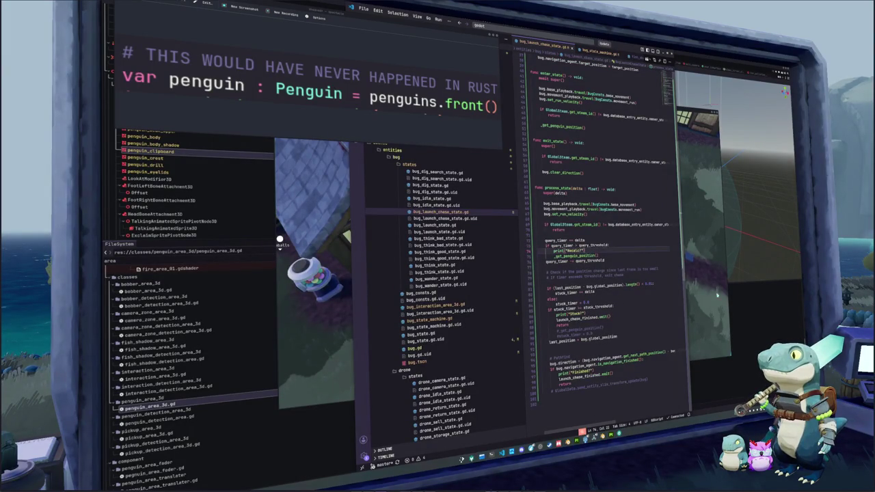
key("F5")
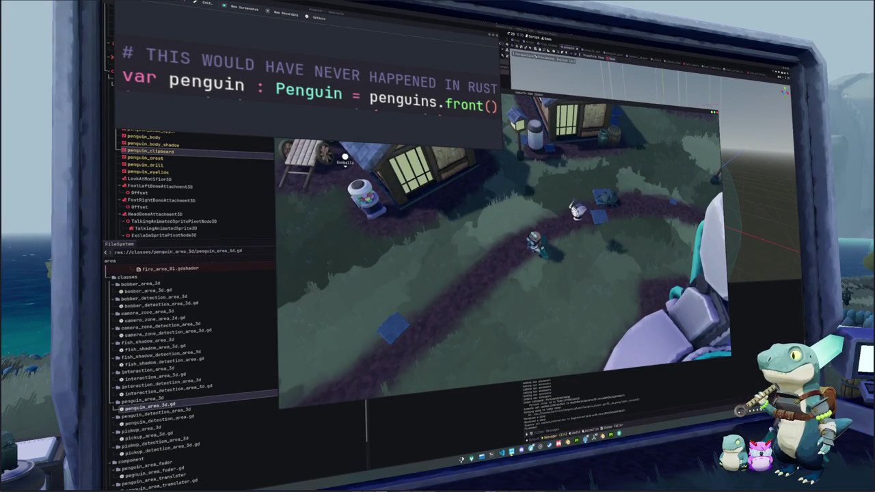
- Switch from the game back to Visual Studio Code after watching the debug prints
key("alt+Tab")
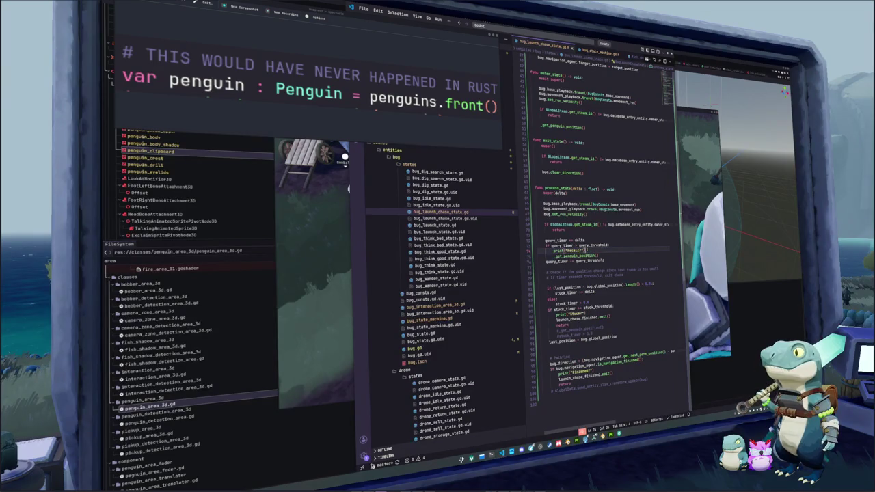
- Inspect where query_timer and query_threshold are used on the timer reset line
mouse_move(555, 241)
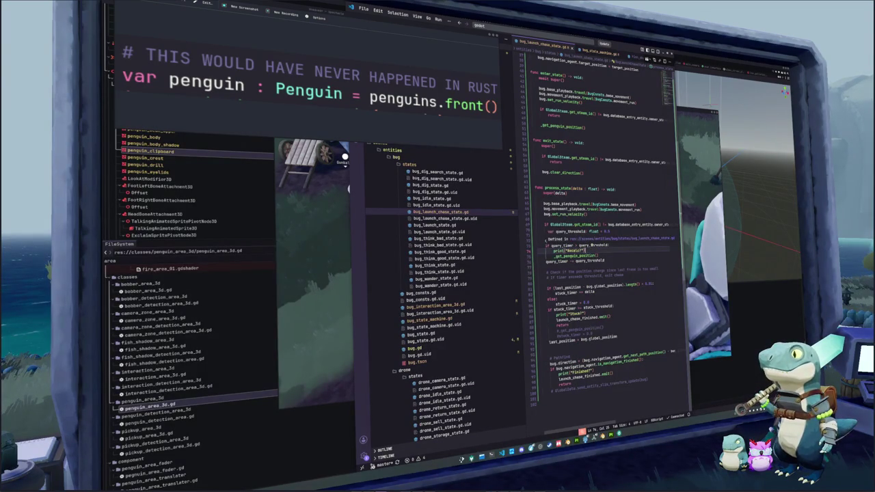
left_click(587, 244)
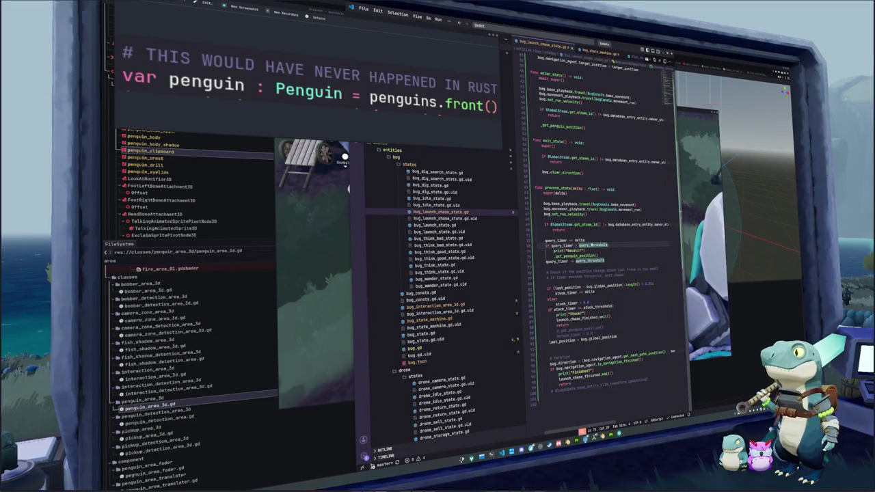
mouse_move(592, 244)
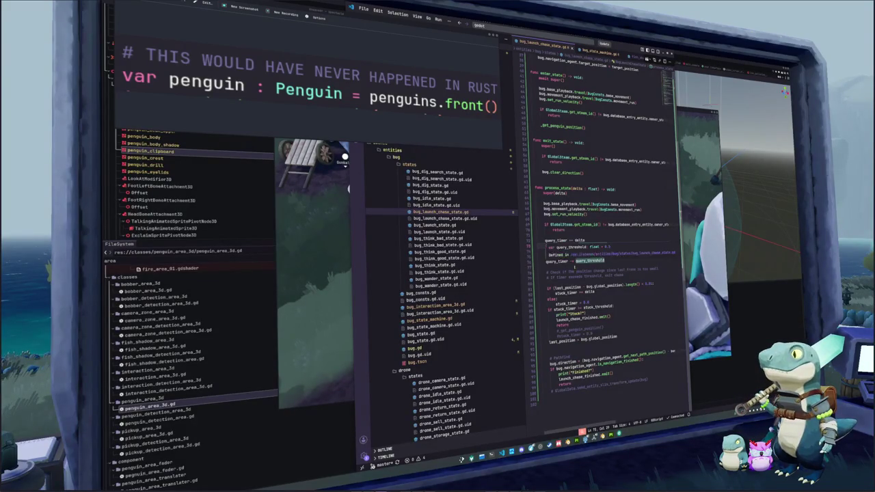
double_click(623, 258)
double_click(556, 261)
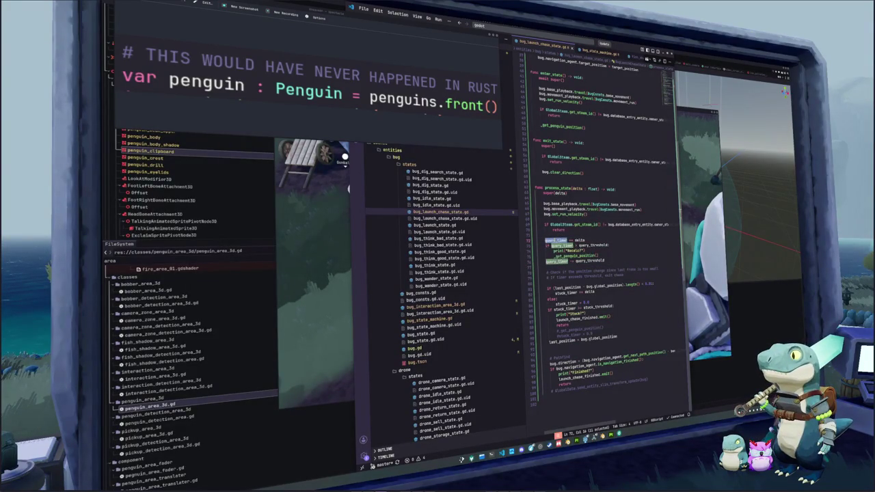
- Indent 'query_timer -= query_threshold' into the threshold if block and return to the game
left_click(546, 261)
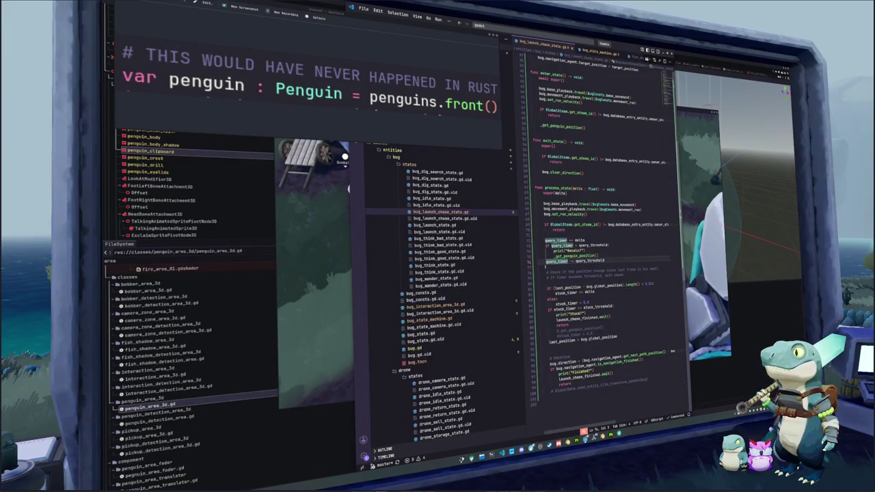
key("Tab")
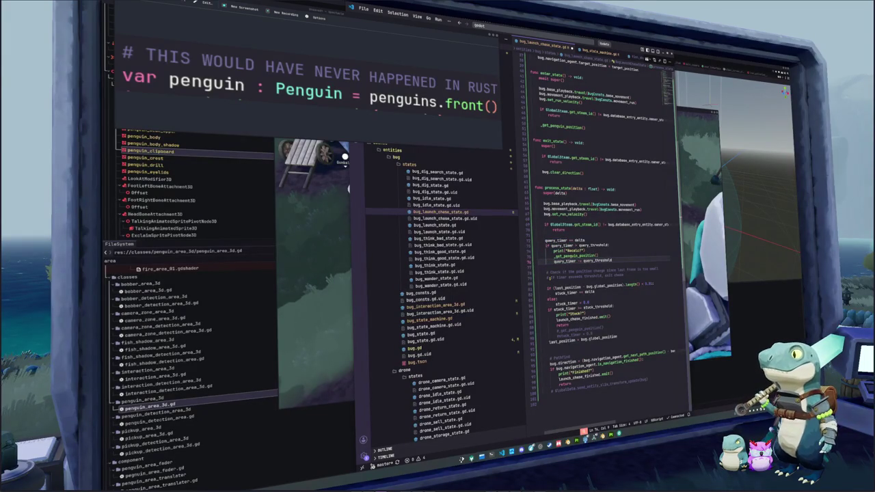
left_click(345, 156)
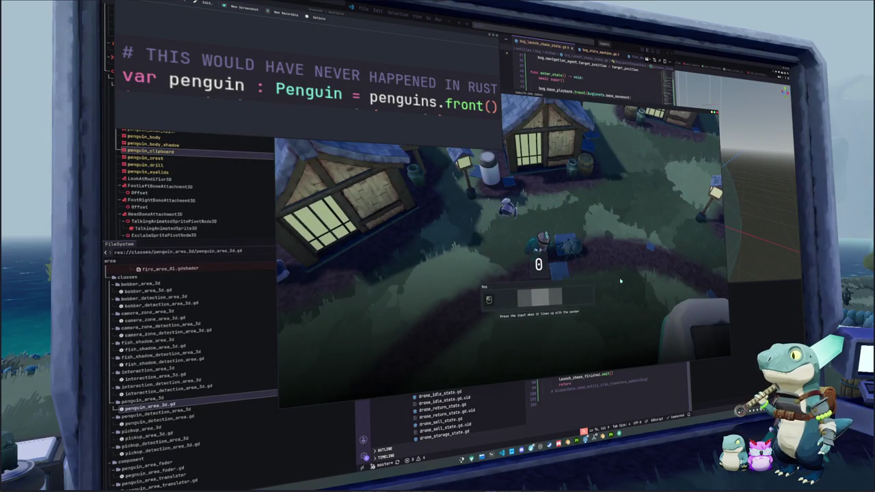
- Pet the bug on the timing prompt, walk the penguin down-left, then close the game
left_click(620, 281)
key("s")
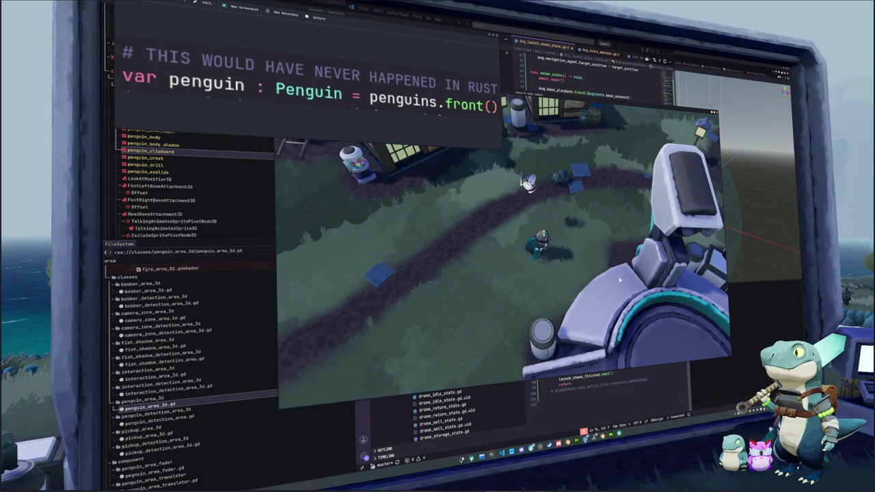
key("F8")
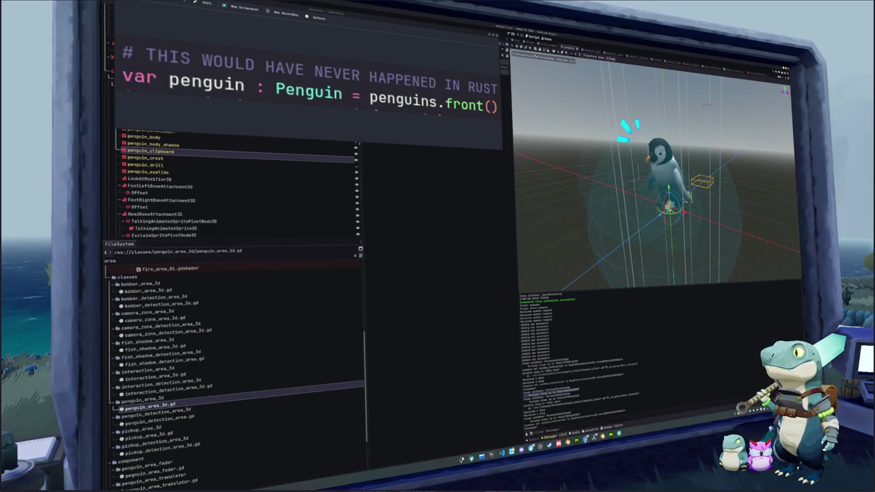
- Relaunch the game from Godot and return to query_timer in bug_launch_chase_state.gd
left_click(502, 454)
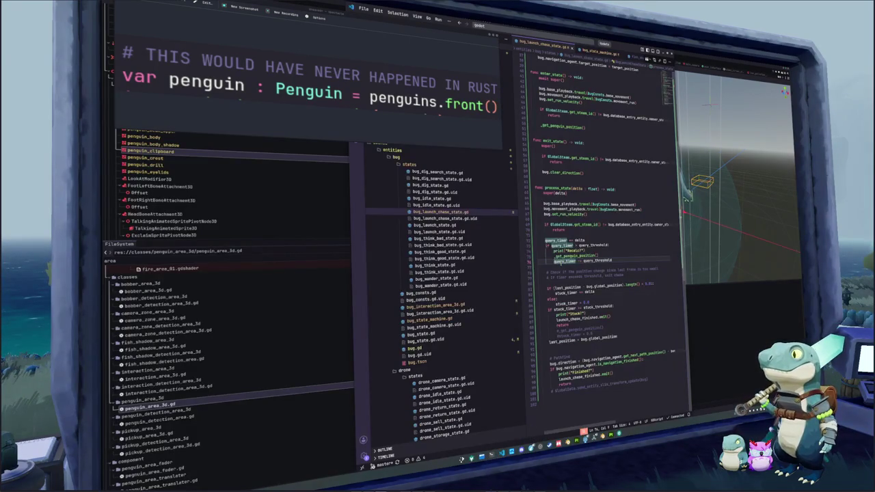
key("alt+Tab")
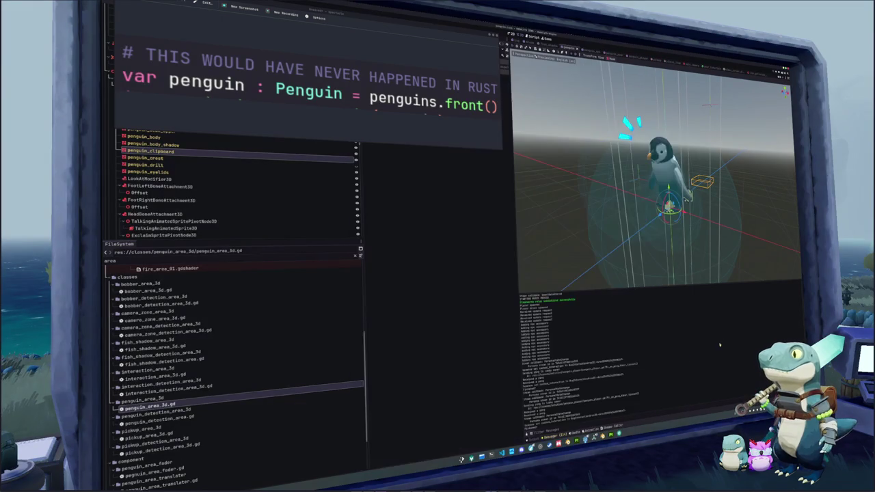
key("ctrl+s")
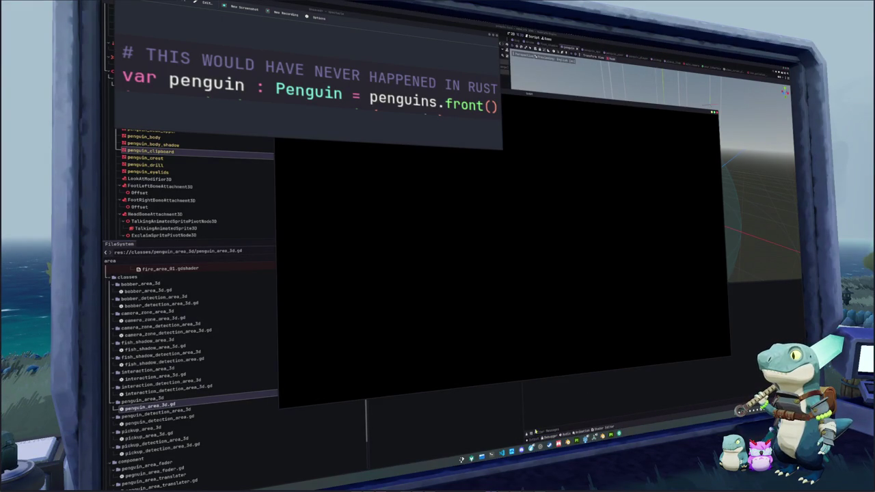
left_click(501, 454)
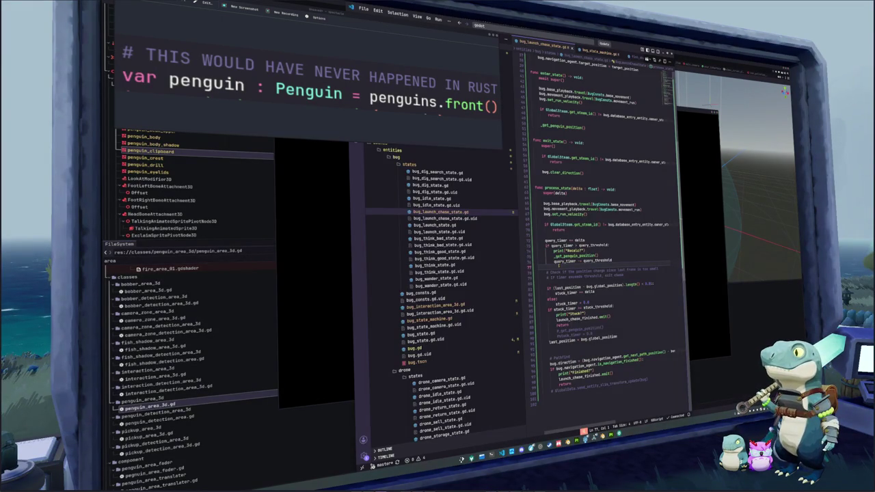
left_click(560, 244)
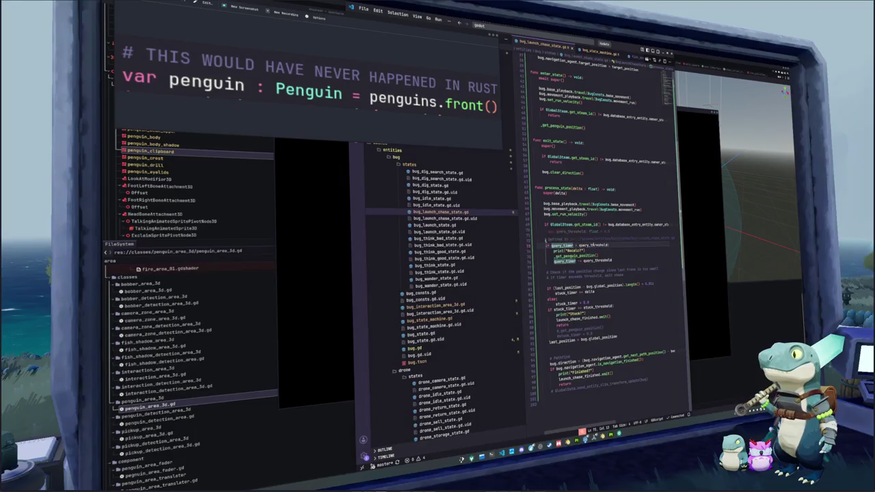
- Select query_threshold in the check and place the caret at the end of the timer reset line
double_click(593, 244)
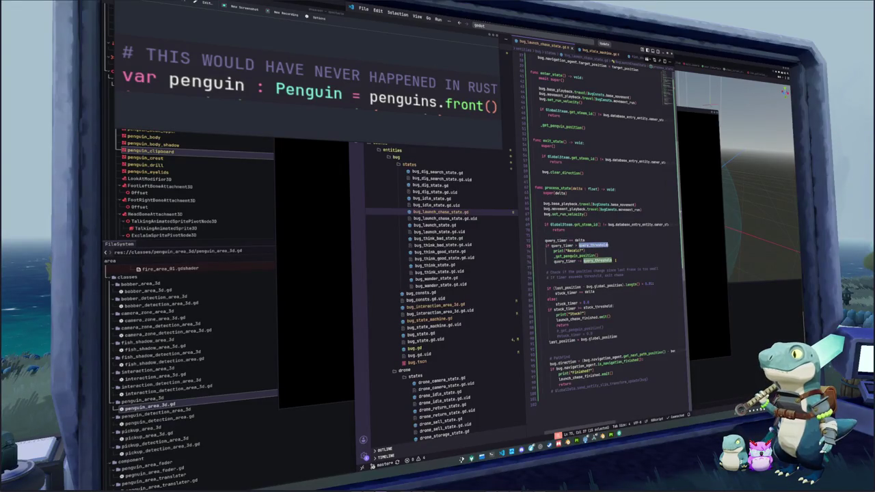
left_click(615, 260)
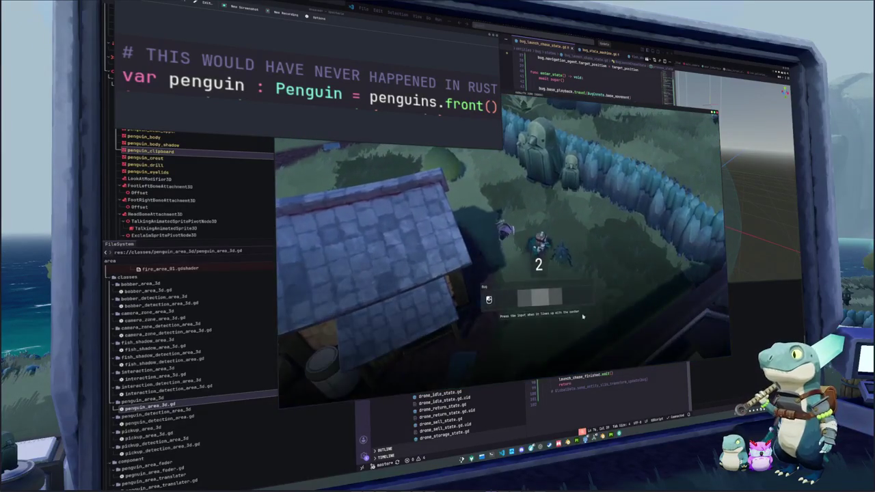
- Hit both Bug timing prompts so the bug is pet decently well
left_click(544, 337)
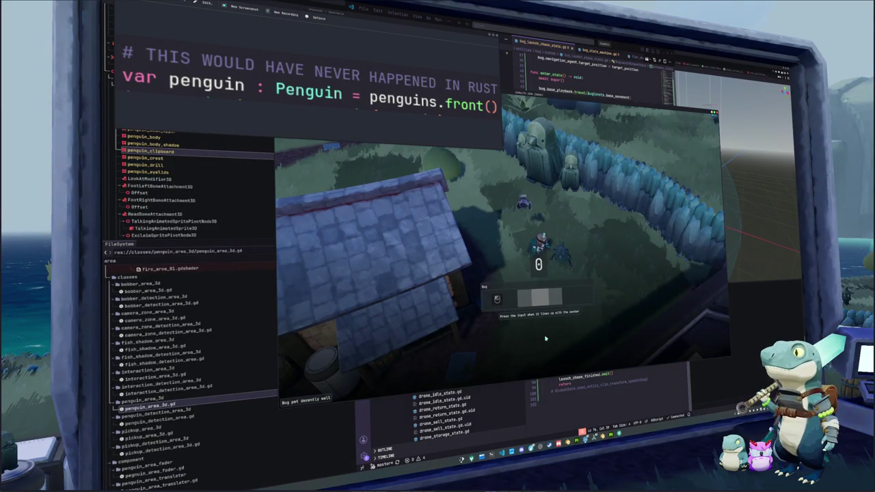
left_click(545, 338)
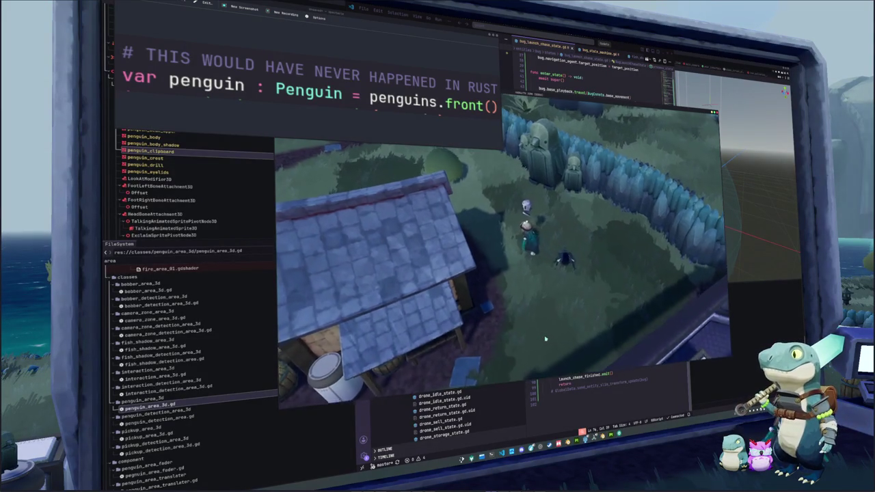
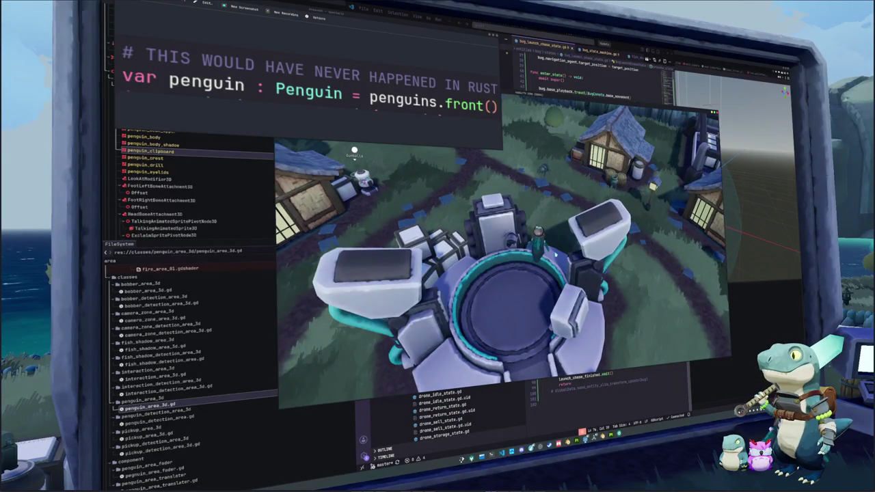
- Inspect the clear_direction call and look through the bug state machine and launch scripts
left_click(592, 398)
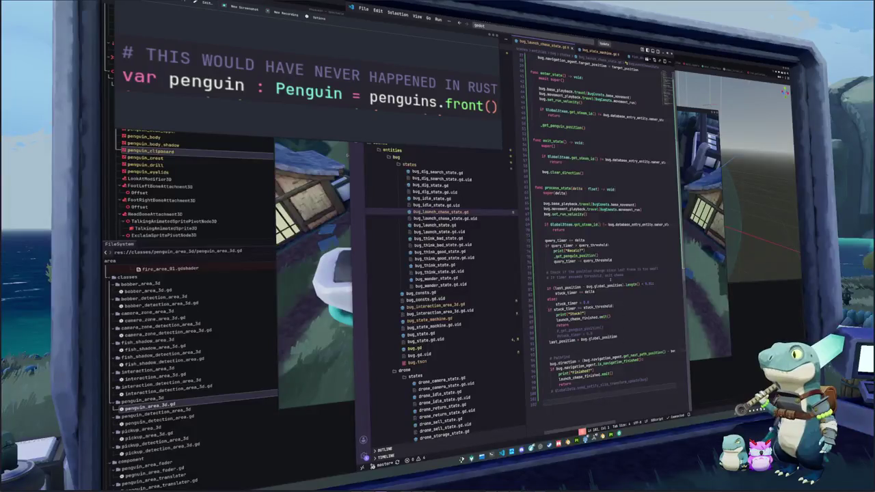
scroll(594, 273, "up", 2)
left_click(586, 201)
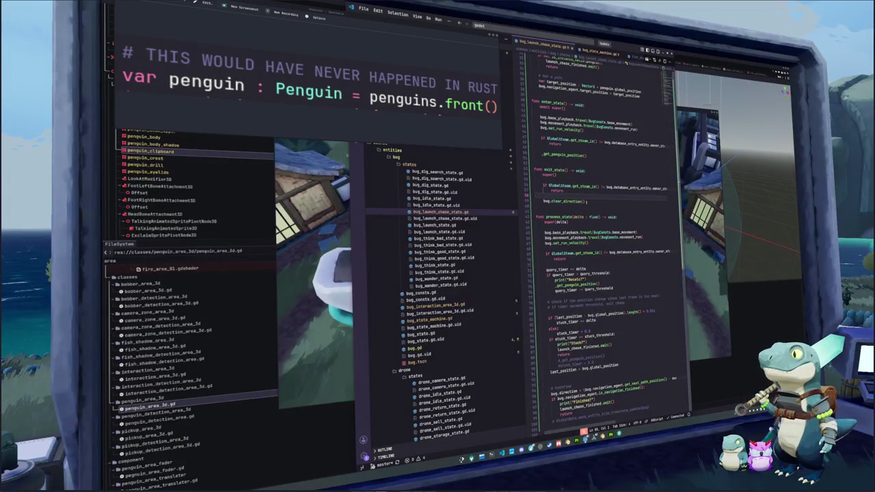
left_click(586, 201)
mouse_move(585, 200)
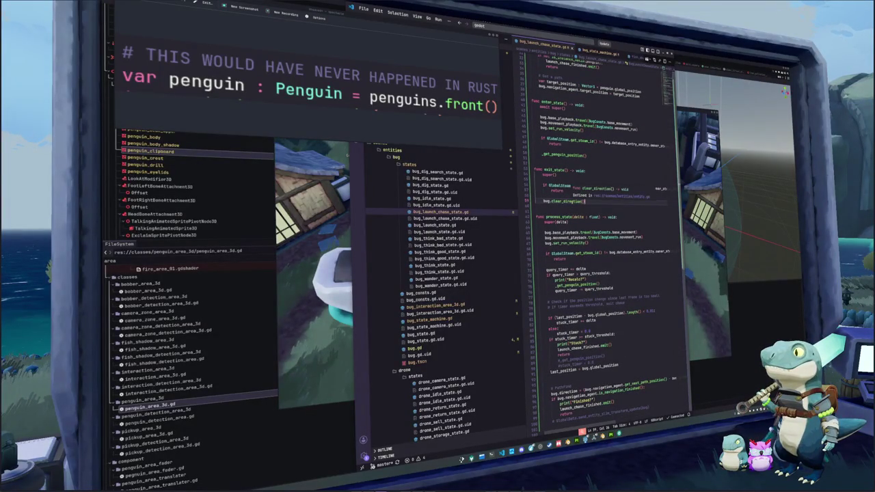
double_click(571, 202)
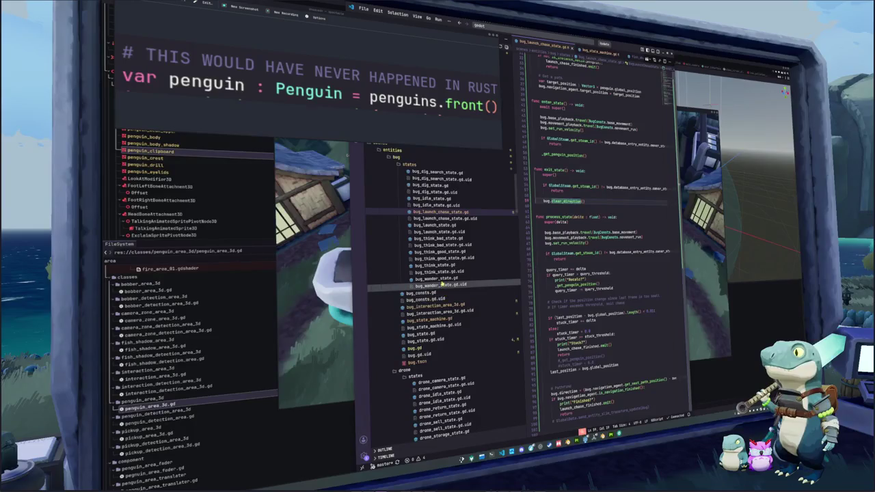
left_click(447, 319)
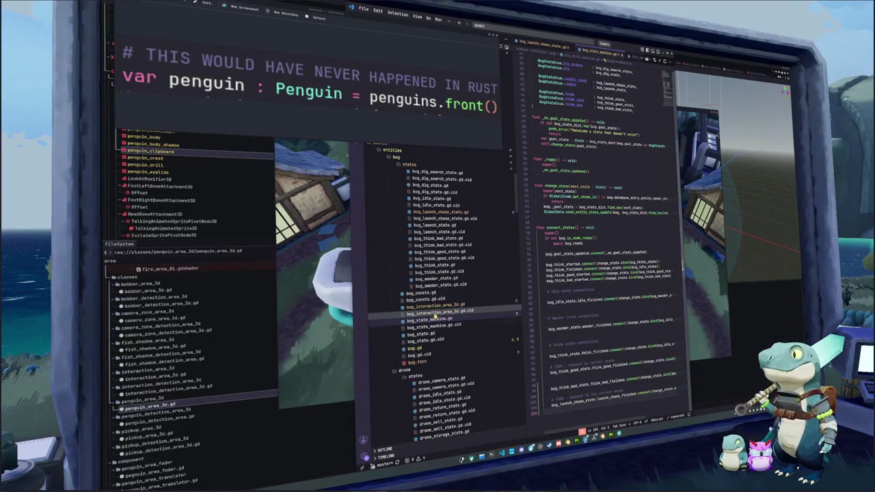
left_click(437, 225)
left_click(439, 211)
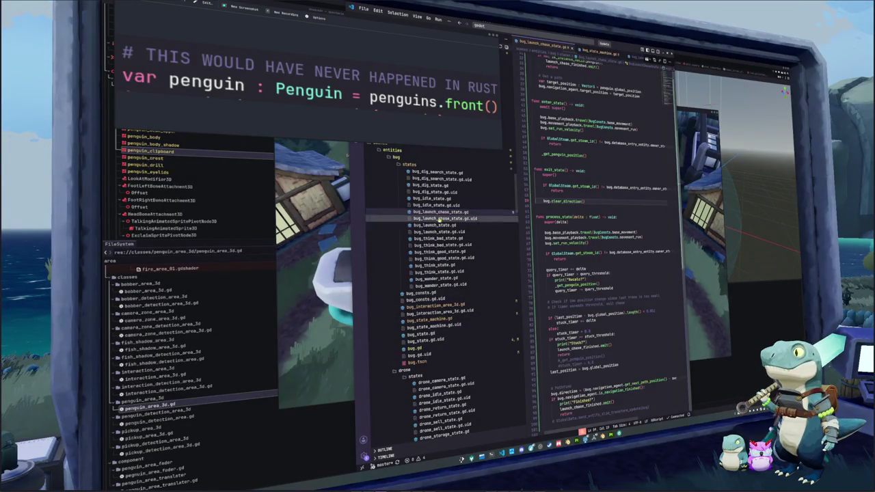
- Bind bug_wander_state to change_state for launch_chase_finished, then return to bug_launch_chase_state.gd
left_click(433, 319)
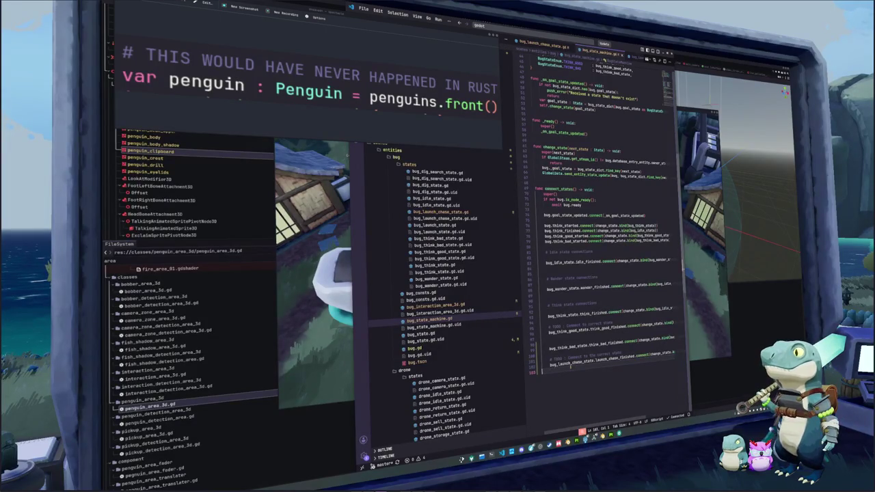
key("End")
type("bug_wander")
key("Return")
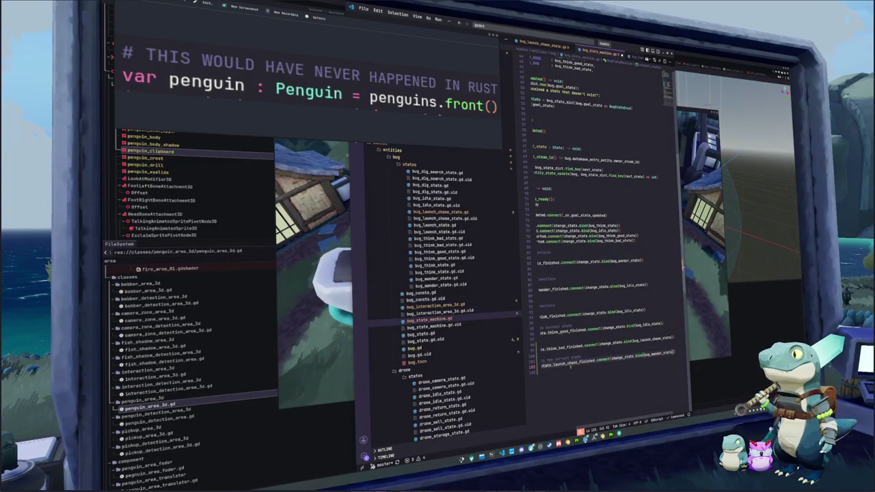
key("End")
key("Return")
left_click(441, 212)
left_click(544, 206)
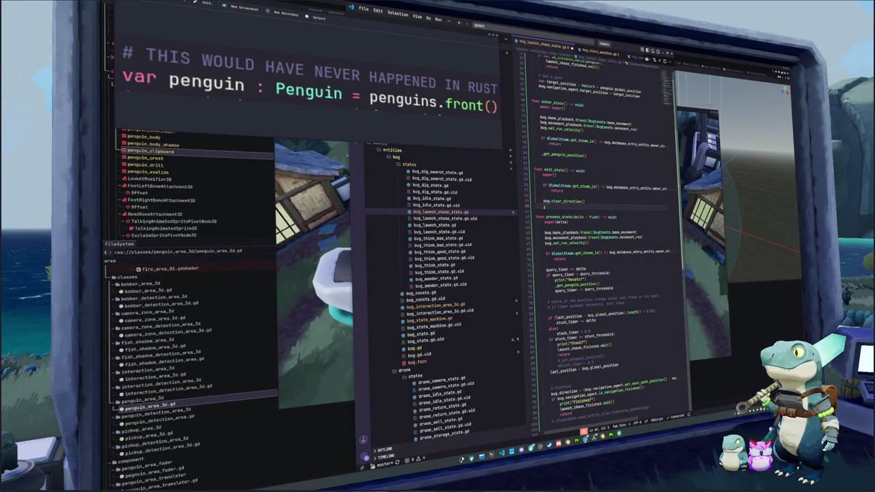
type("bug.velocity")
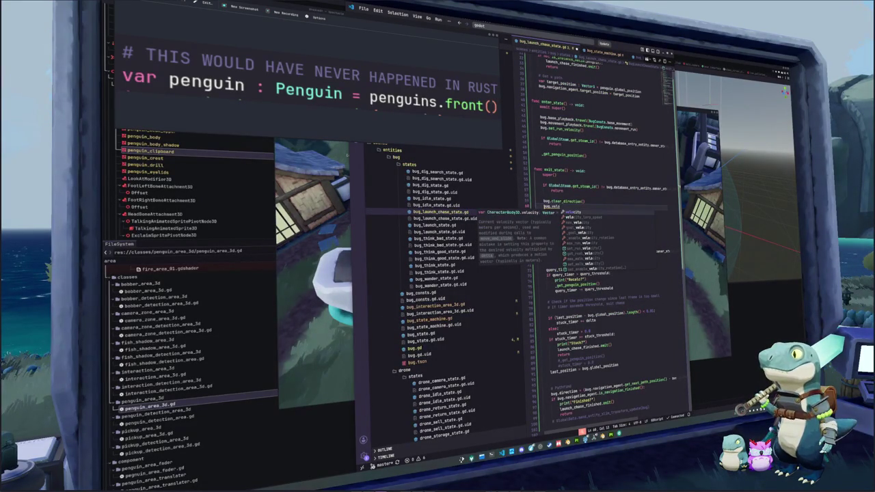
key("Return")
type("= Vector3")
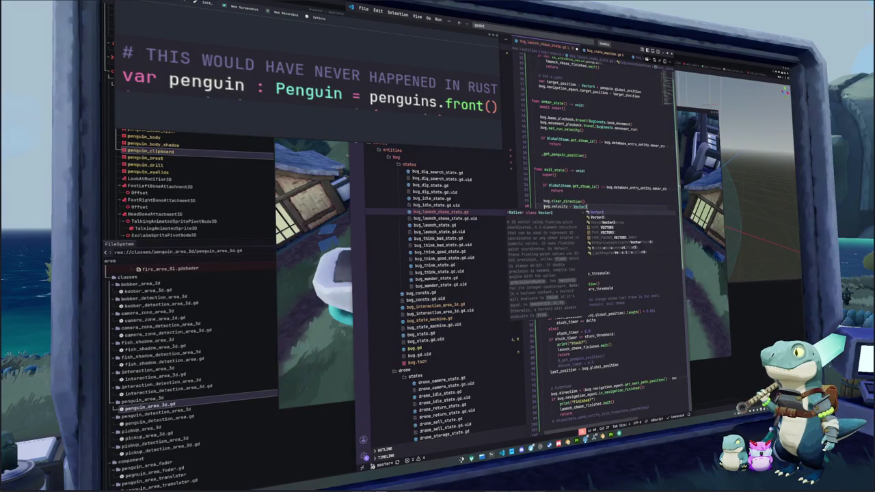
key("Return")
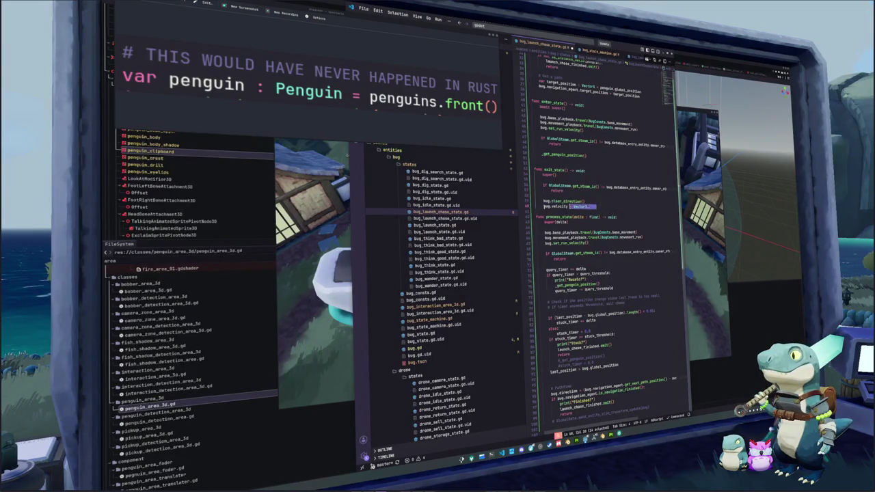
key("ctrl+BackSpace")
key("ctrl+BackSpace")
key("ctrl+BackSpace")
type("clear")
key("Down")
key("Down")
key("Down")
key("ctrl+BackSpace")
key("ctrl+BackSpace")
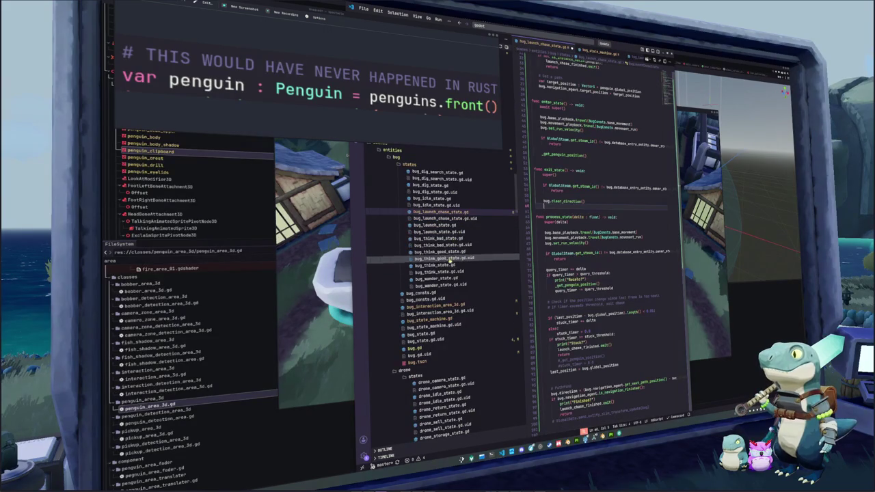
left_click(437, 279)
left_click(545, 254)
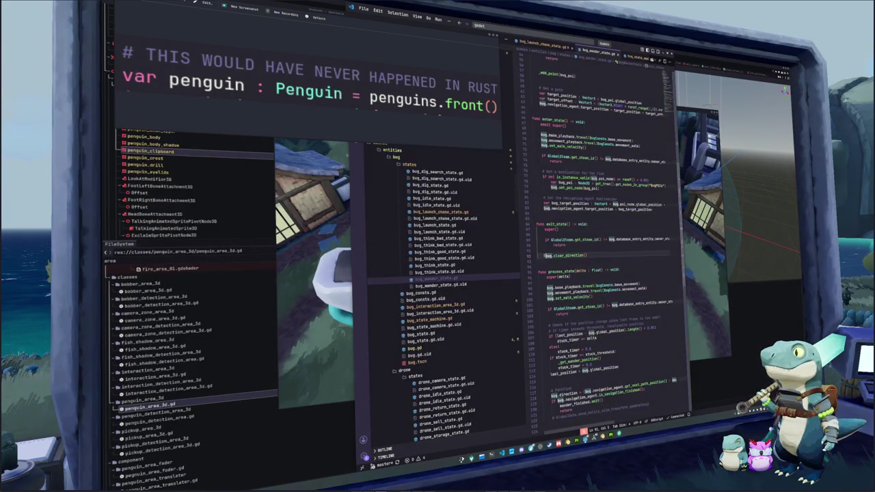
key("Return")
scroll(544, 253, "down", 2)
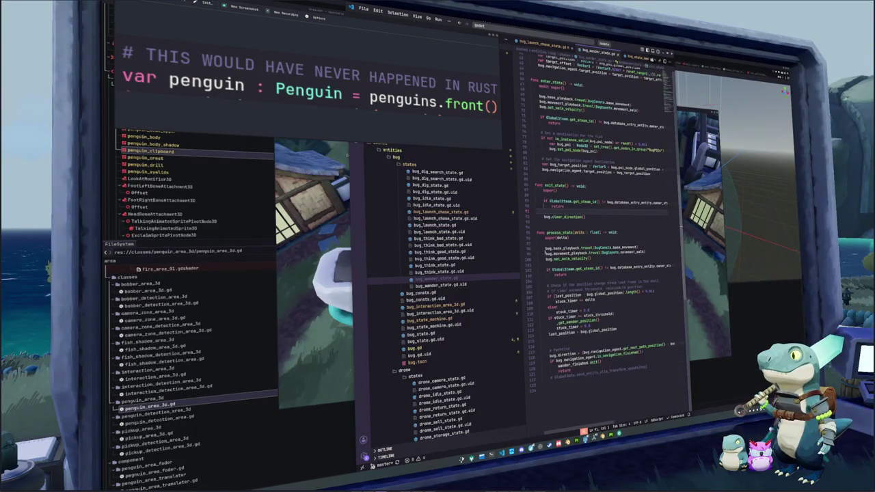
scroll(544, 254, "up", 1)
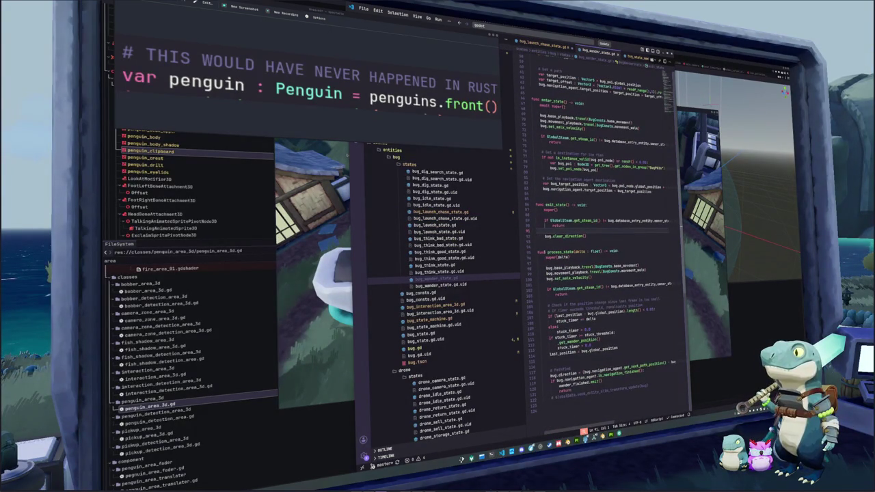
left_click(440, 212)
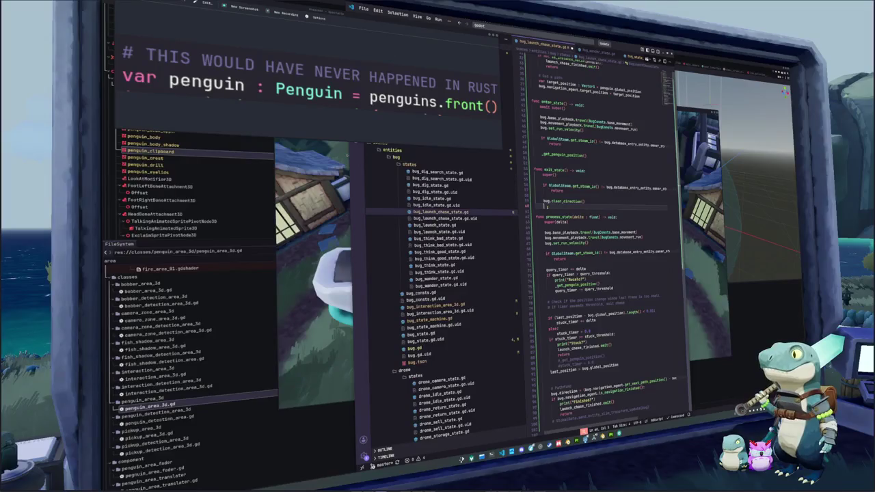
key("ctrl+d")
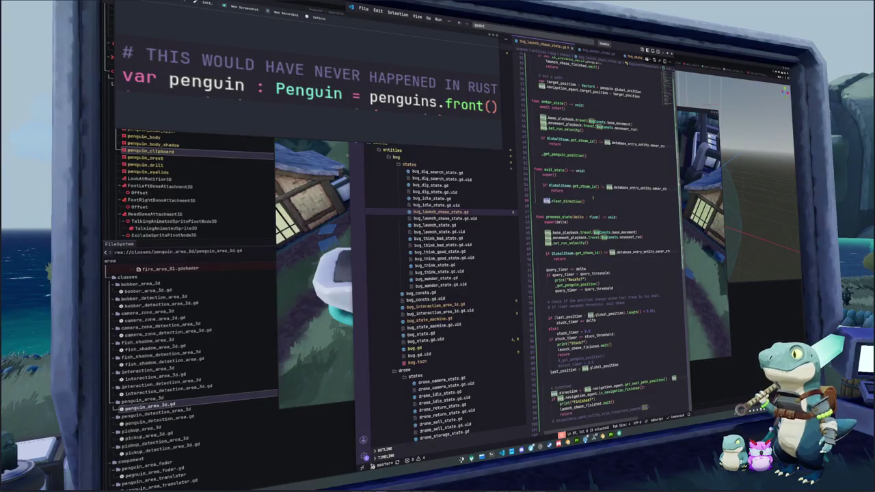
left_click_drag(586, 201, 543, 201)
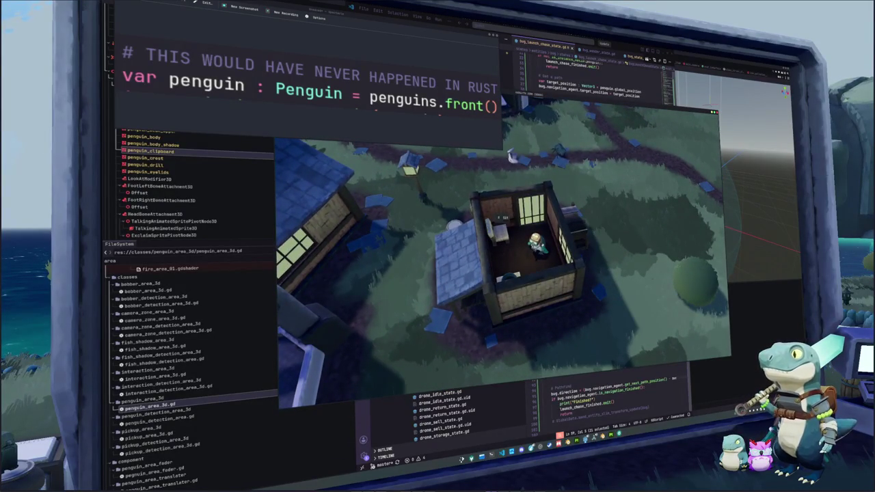
- Stop the running game test with F8
key("F8")
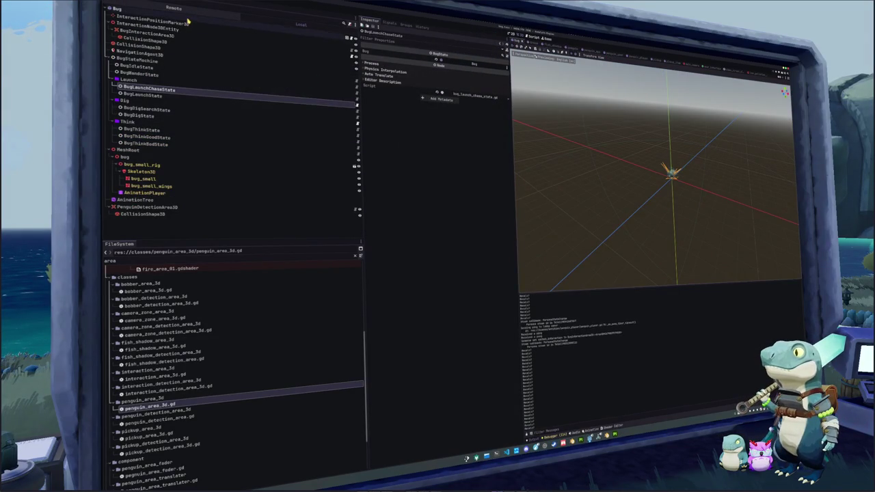
- Stop the game, enable Debug drawing on NavigationAgent3D, and run the game again
left_click(425, 64)
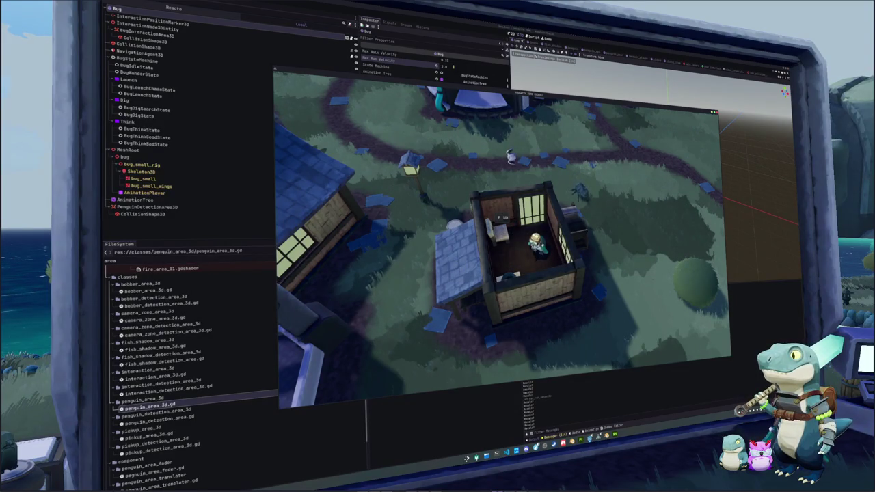
key("F8")
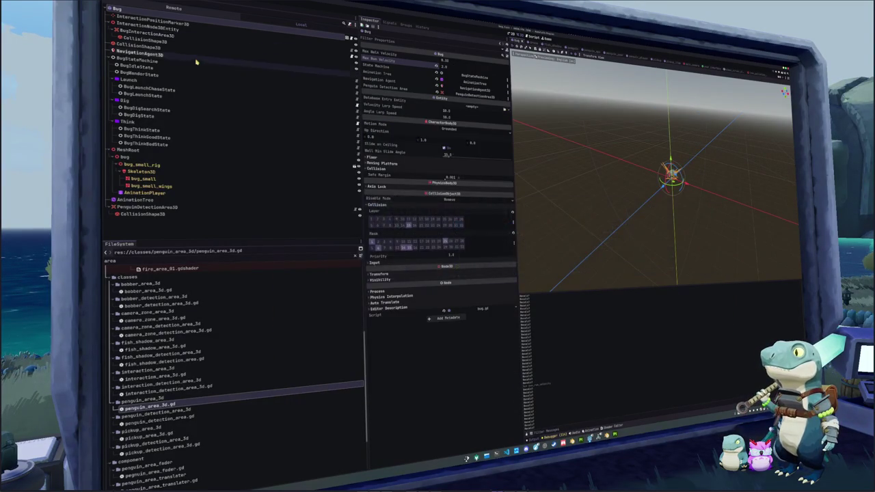
left_click(189, 54)
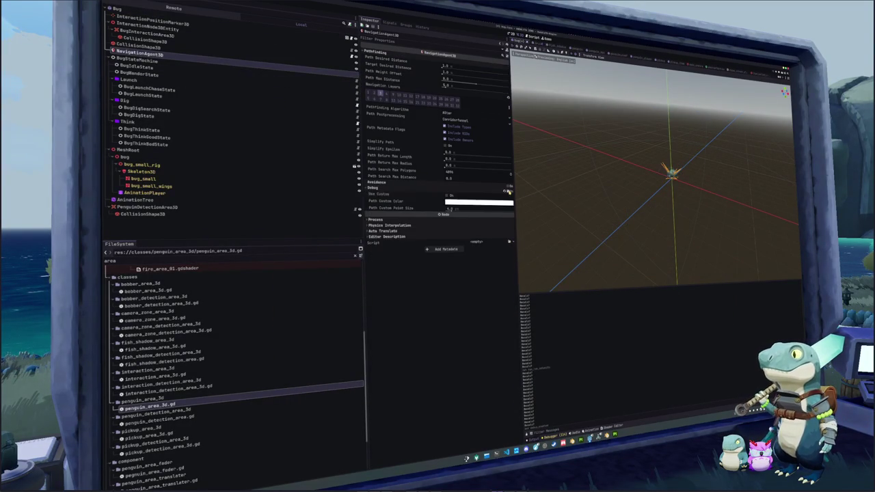
left_click(509, 191)
key("F5")
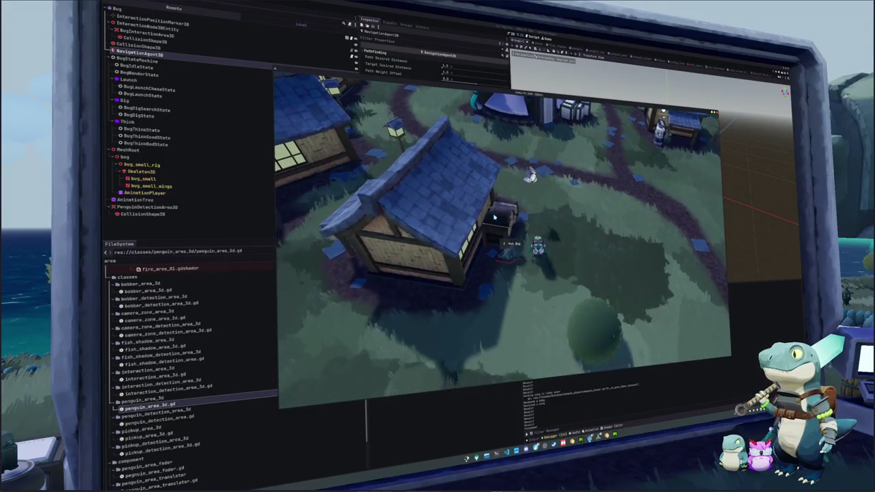
- Pet the bug twice in the game, walking away and back between attempts
key("e")
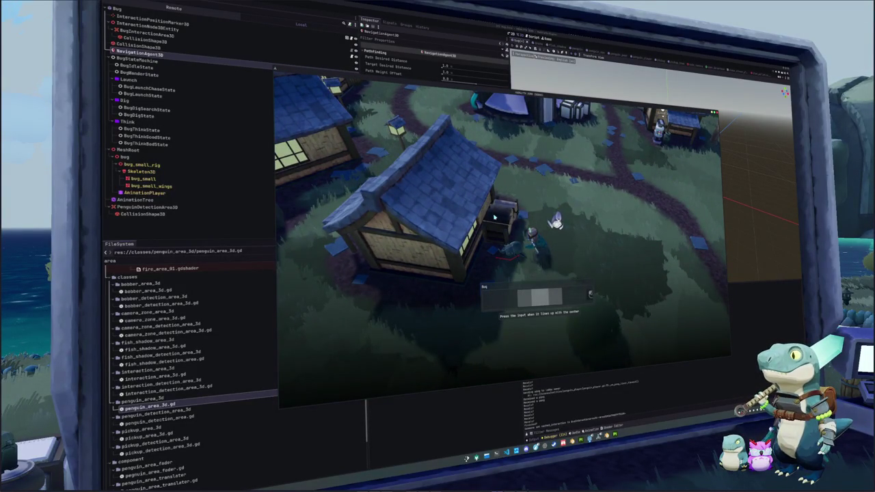
key("e")
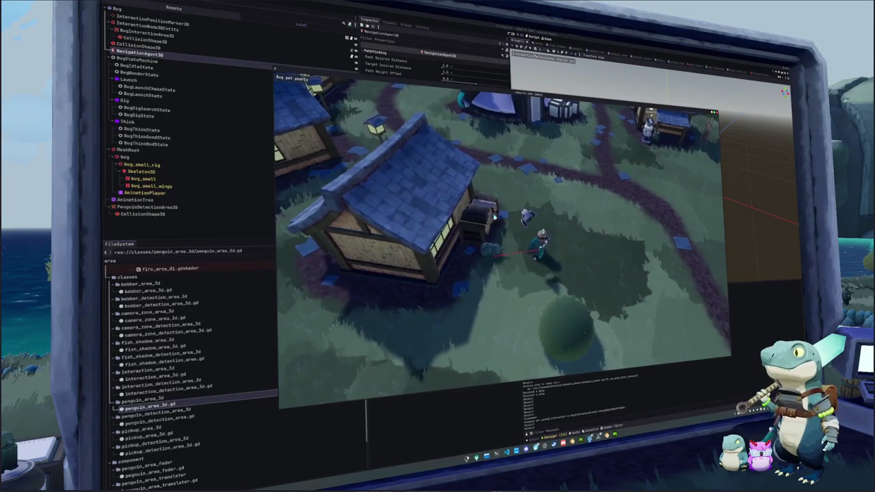
key("s")
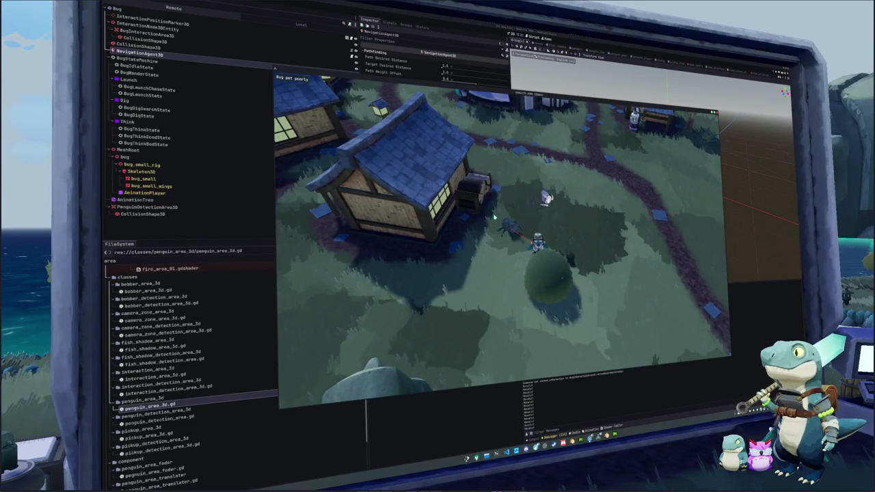
key("w")
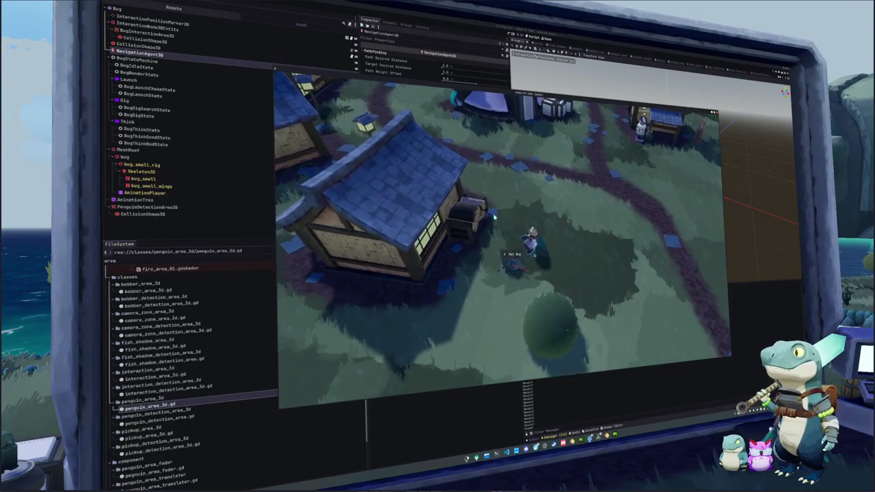
key("e")
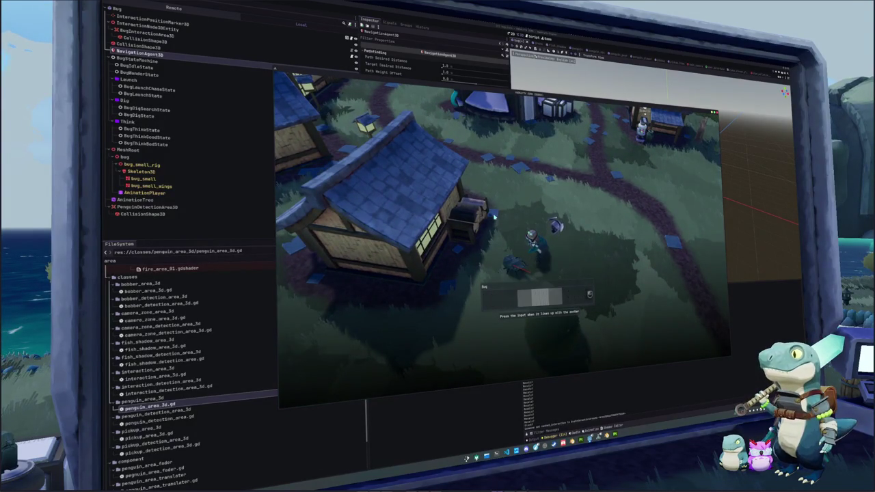
key("e")
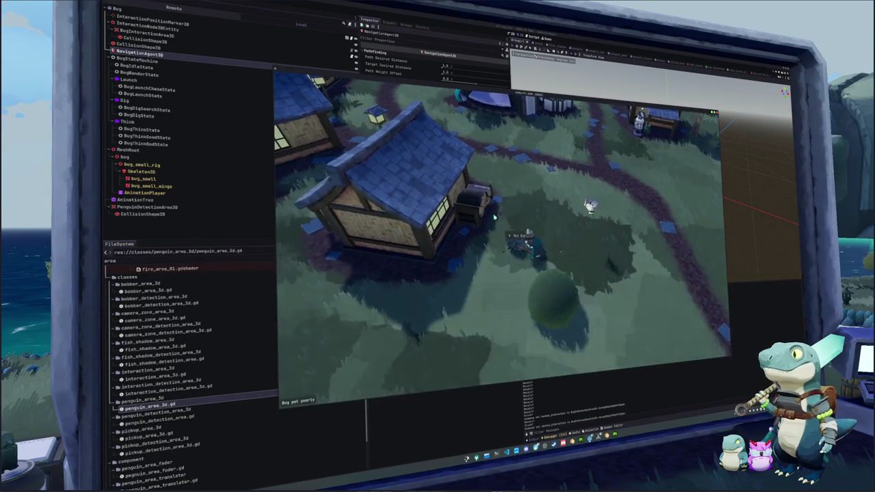
- Pet the bug two more times, then stop the game and return to VS Code
key("e")
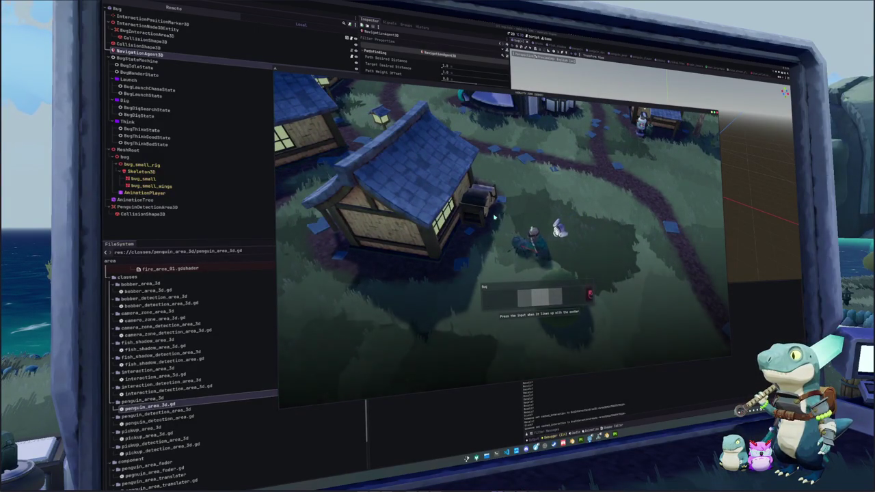
key("e")
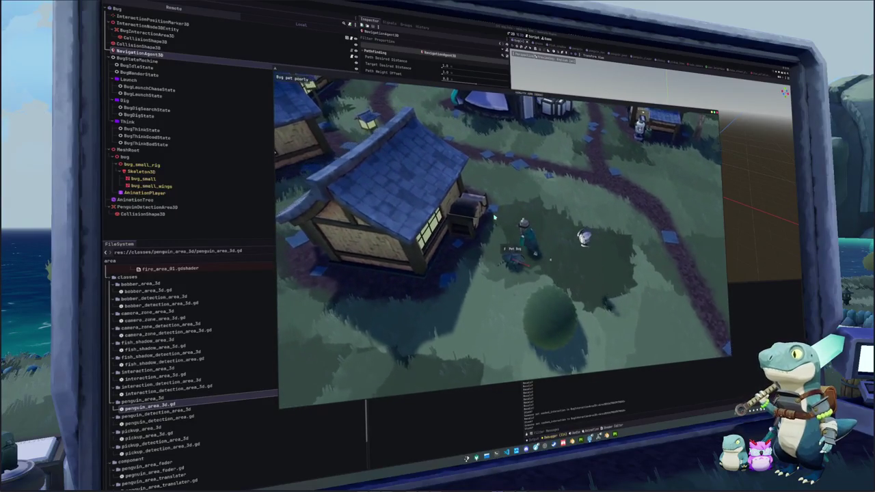
key("e")
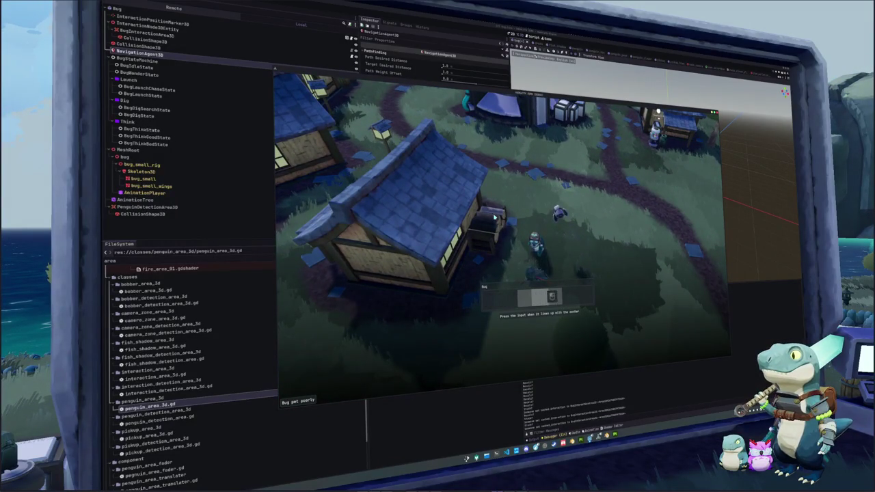
key("e")
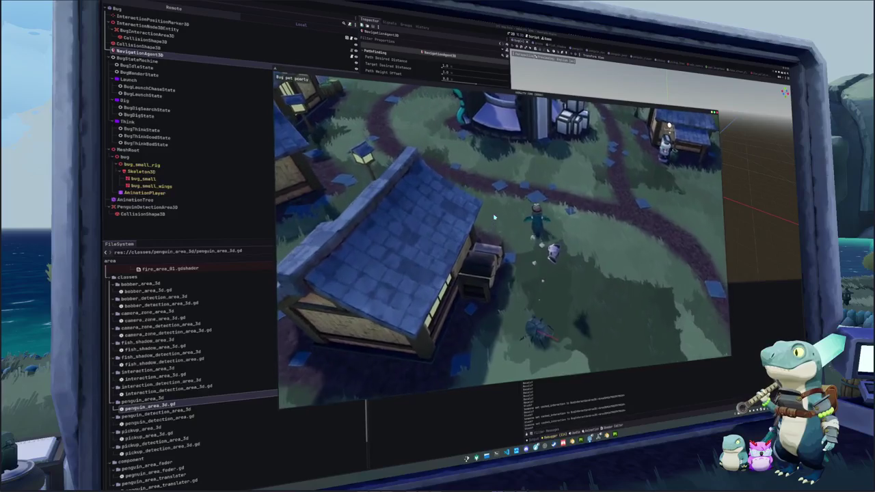
key("s")
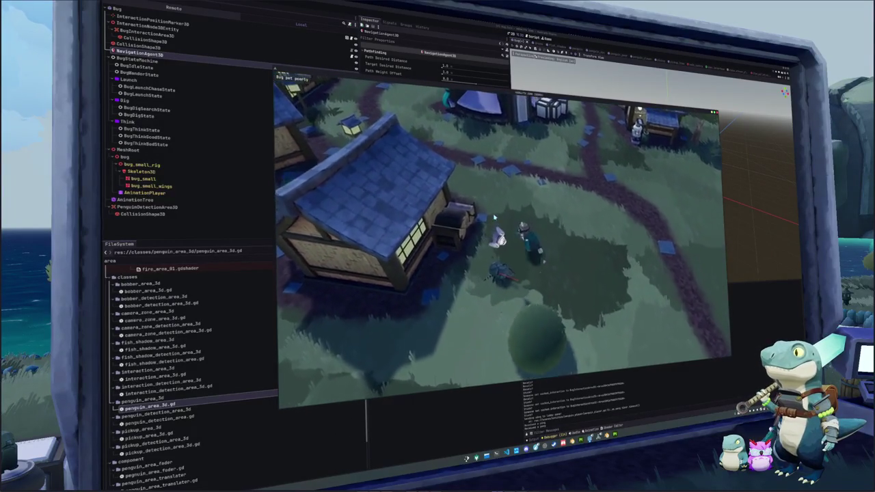
key("F8")
key("alt+Tab")
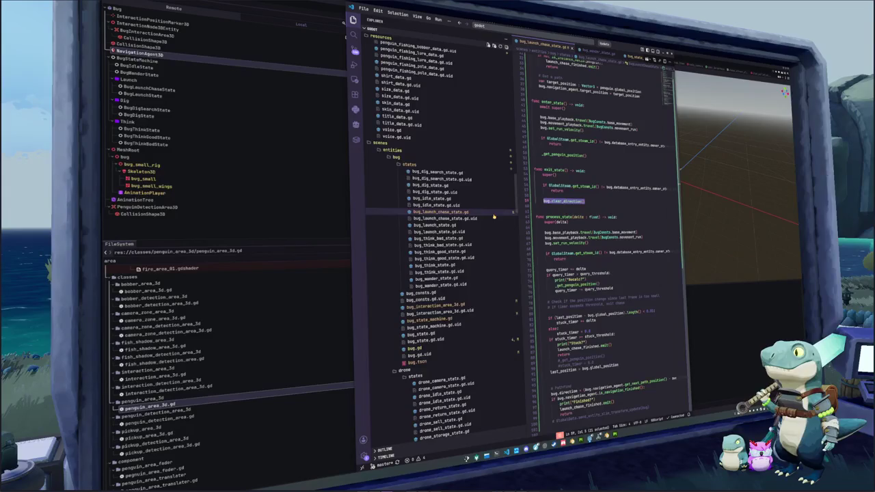
- Add 'stuck_timer = 0' and 'query_timer = 0' after _get_penguin_position(), then swap their order
double_click(565, 335)
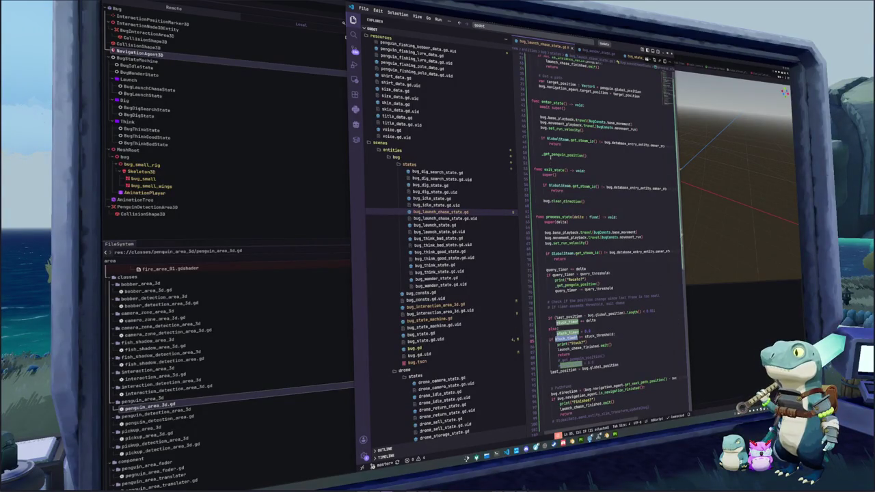
left_click(550, 160)
type("stuck")
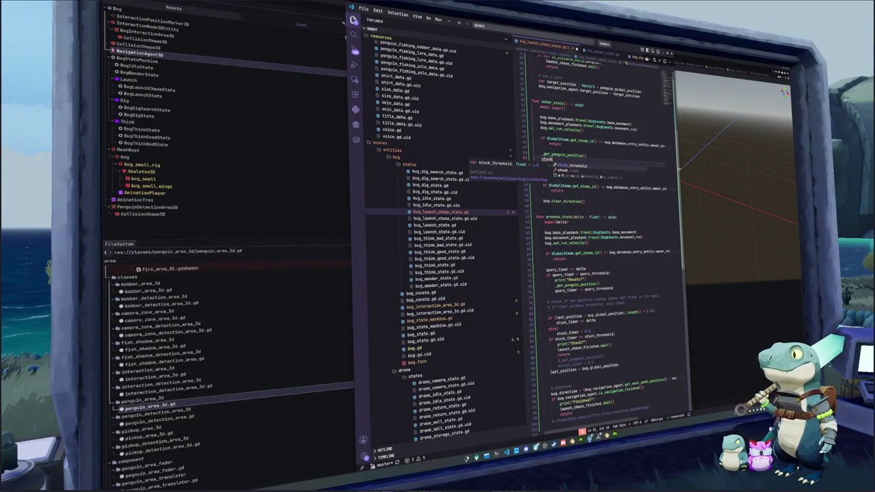
key("Down")
key("Tab")
type("= 0")
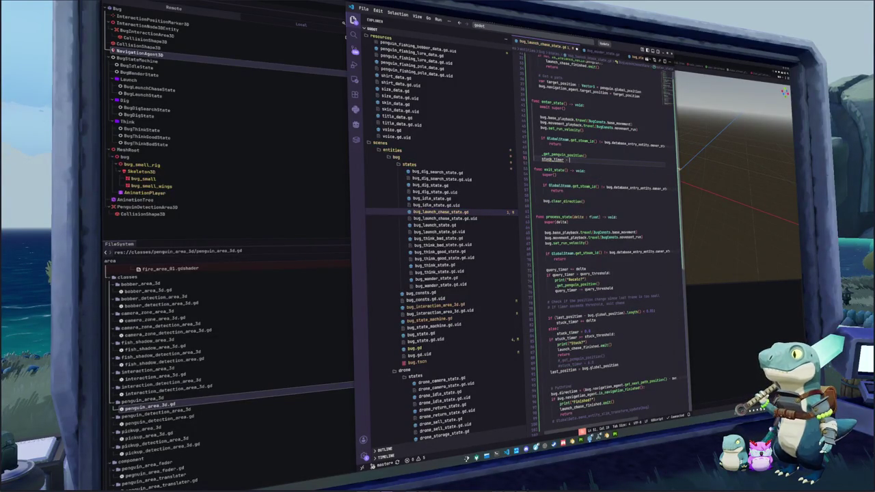
key("Return")
type("query")
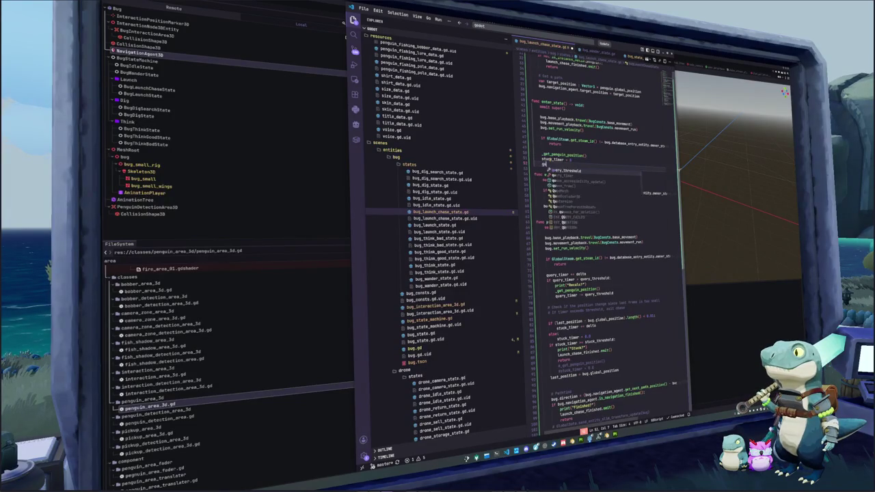
key("Down")
key("Tab")
type("= 0")
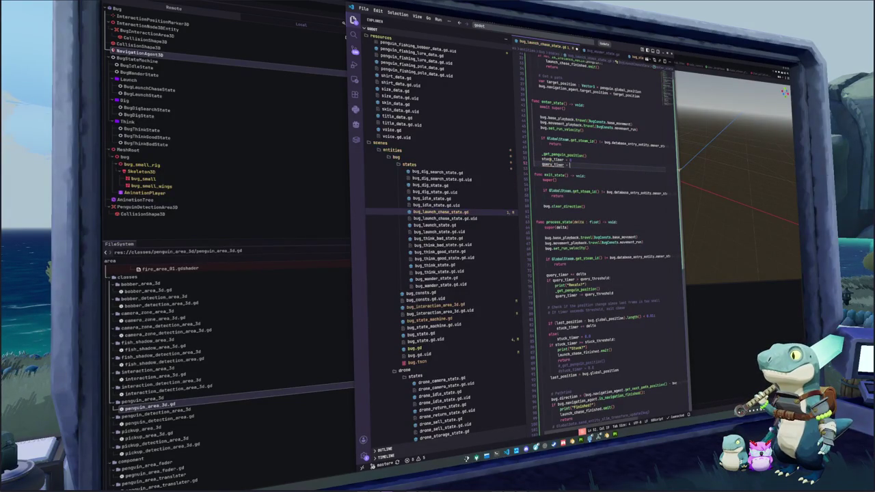
key("shift+Up")
key("alt+Down")
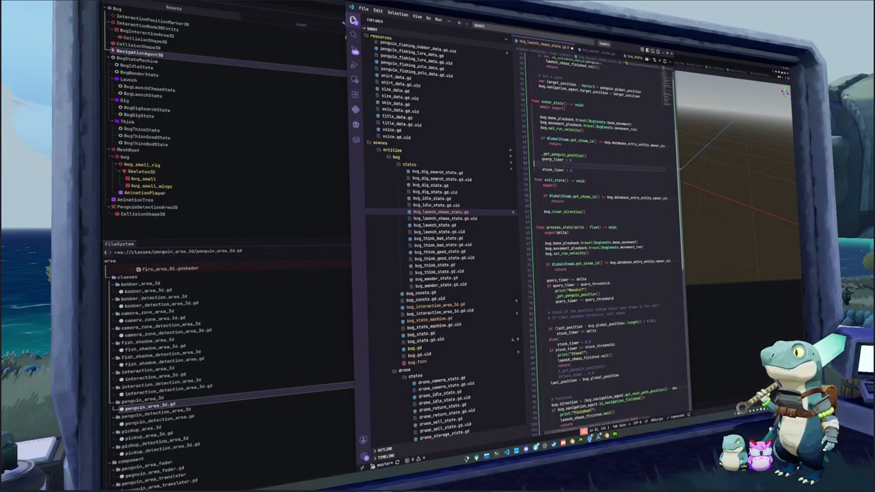
key("Return")
key("alt+Tab")
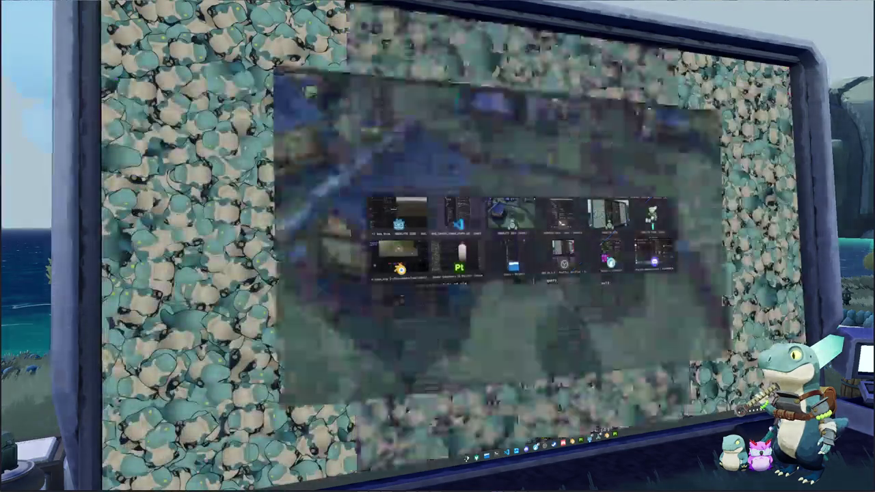
key("alt+Tab")
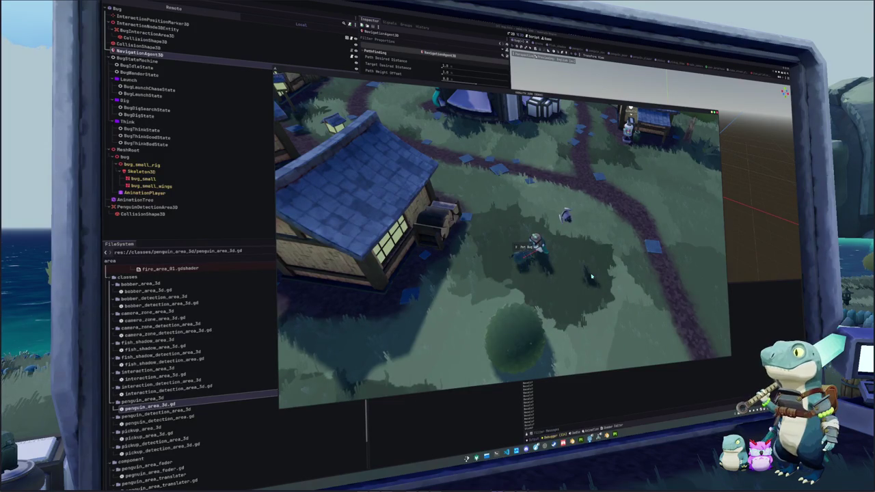
key("F8")
left_click(507, 454)
scroll(594, 274, "down", 2)
scroll(637, 350, "down", 2)
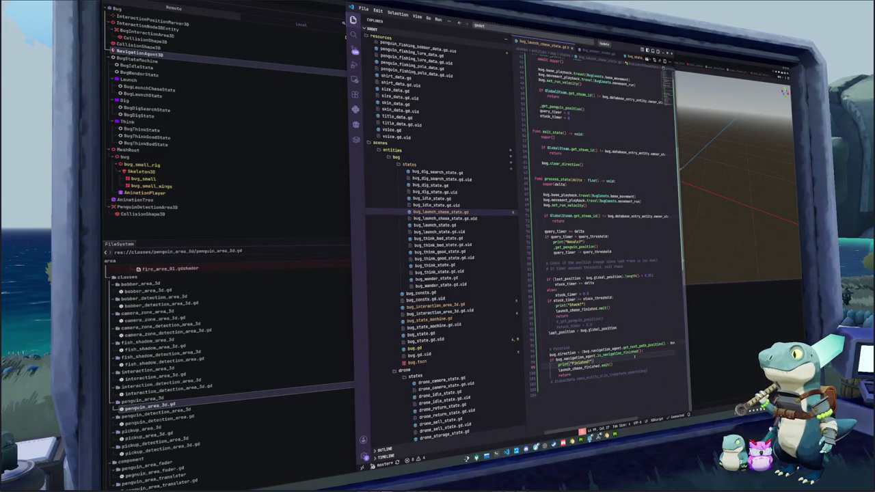
left_click(634, 354)
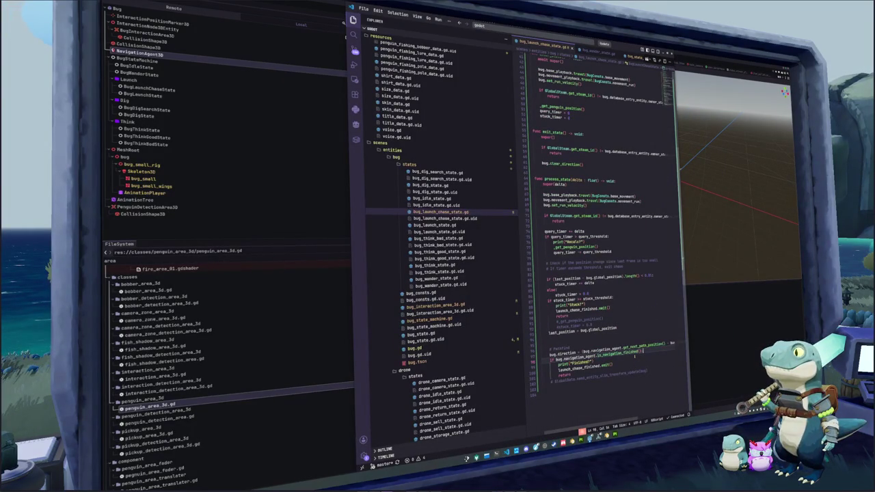
- On line 98, add an 'or' check comparing distance_squared_to the navigation target_position, then view Godot's errors
type("or ")
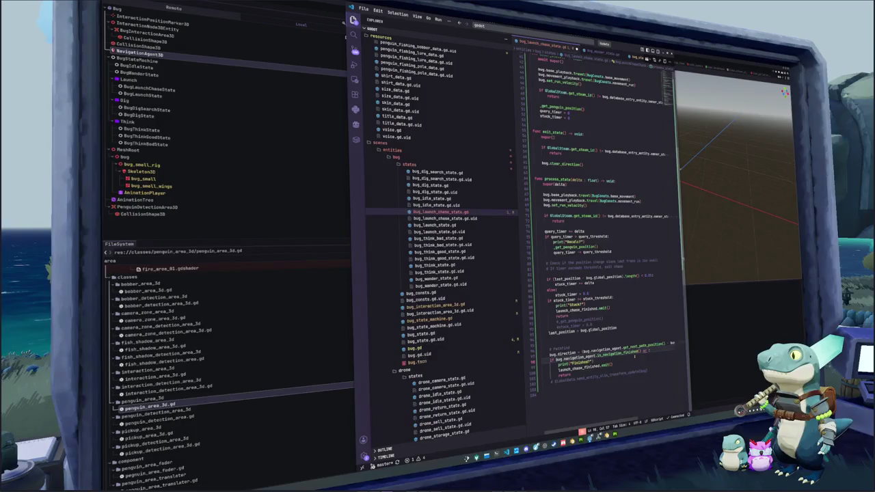
type("bug.navigation")
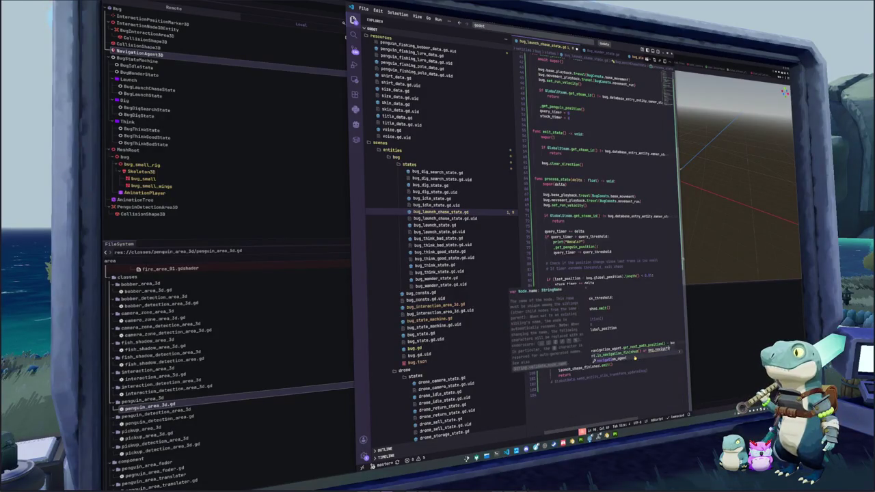
key("Tab")
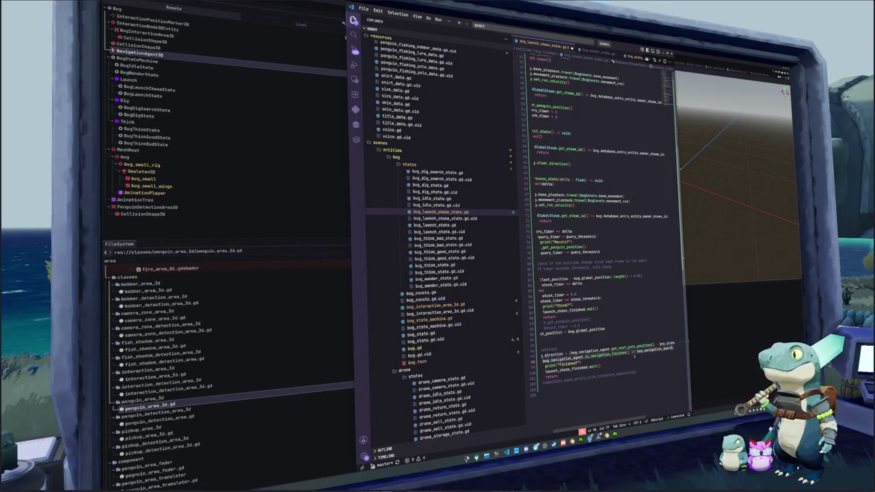
type(".target_pos")
key("Tab")
type(".distance_")
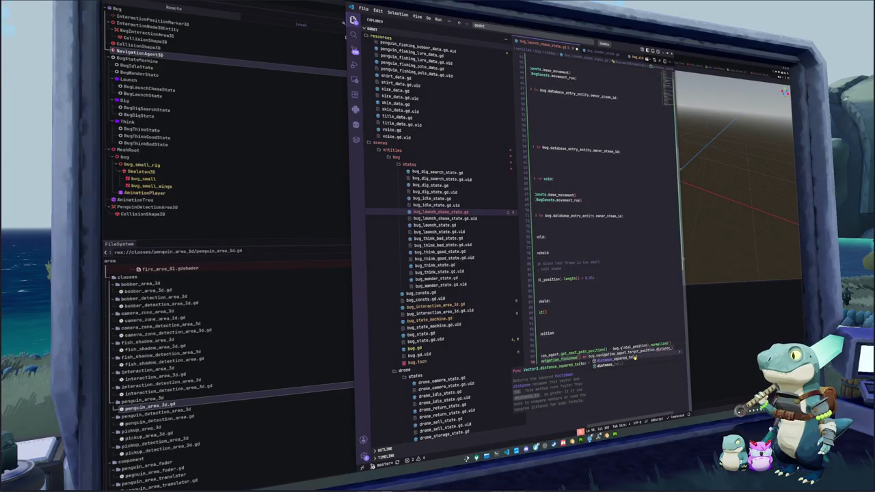
key("Tab")
type("bug.navigation_a")
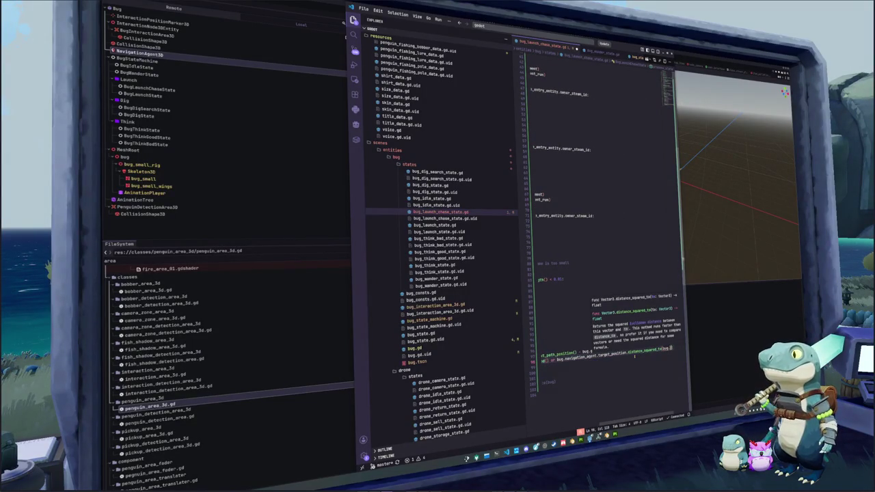
type("gent.target_position) < 1")
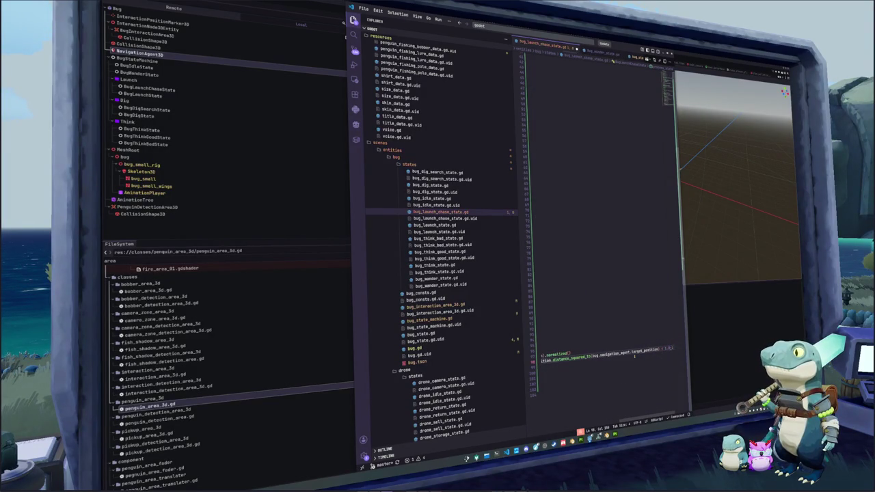
type(" <")
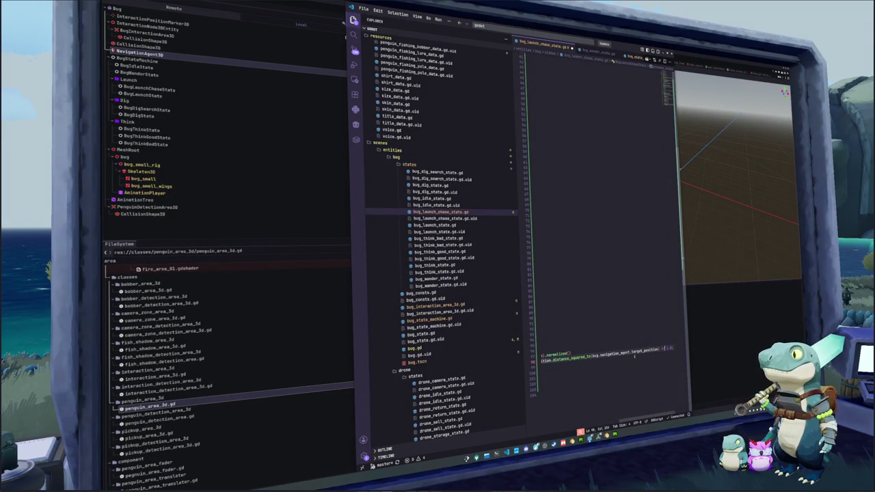
key("alt+Tab")
key("alt+Tab")
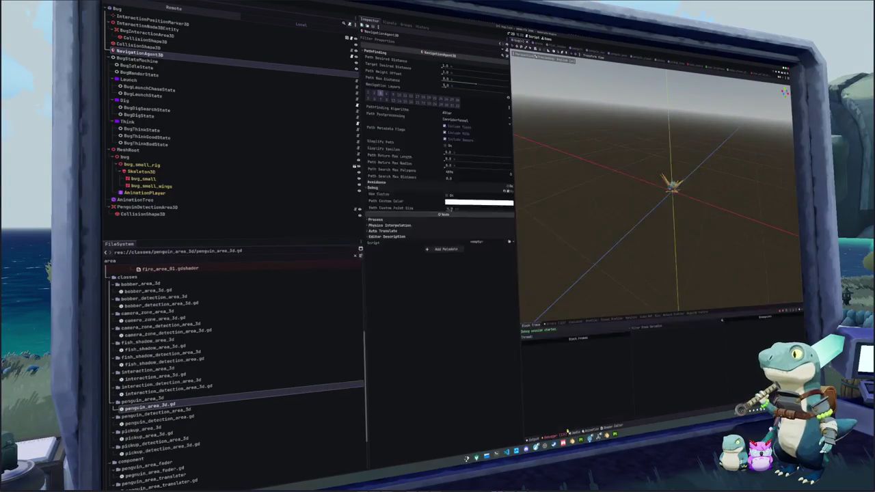
left_click(551, 324)
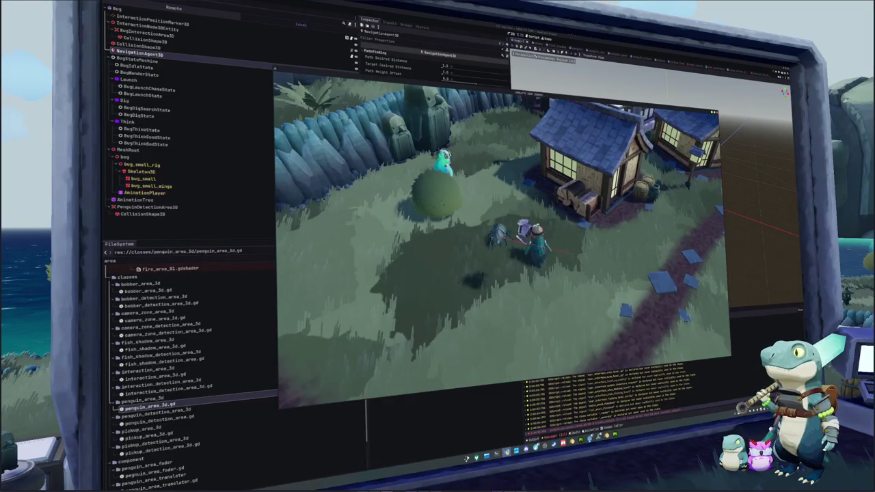
- Return to VS Code showing bug_launch_chase_state.gd
key("alt+Tab")
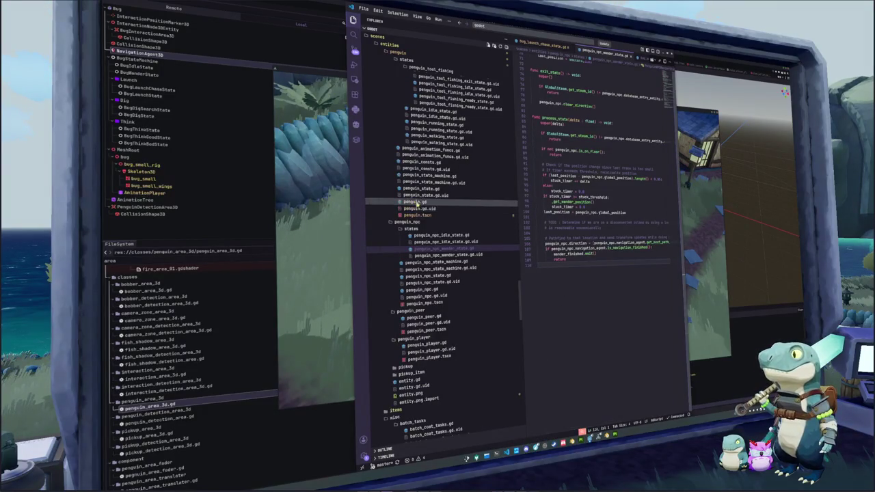
left_click(546, 43)
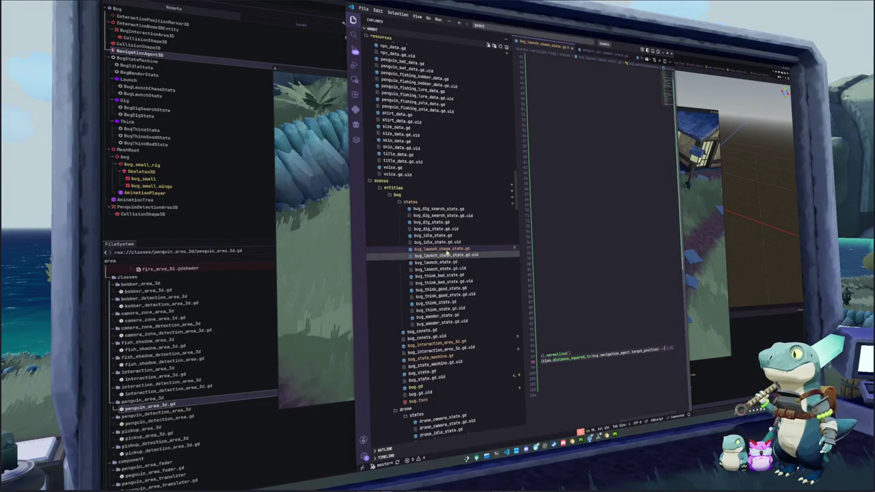
- Check the 0.5 timer duration in bug_think_good_state.gd, leaving it unchanged
left_click(435, 290)
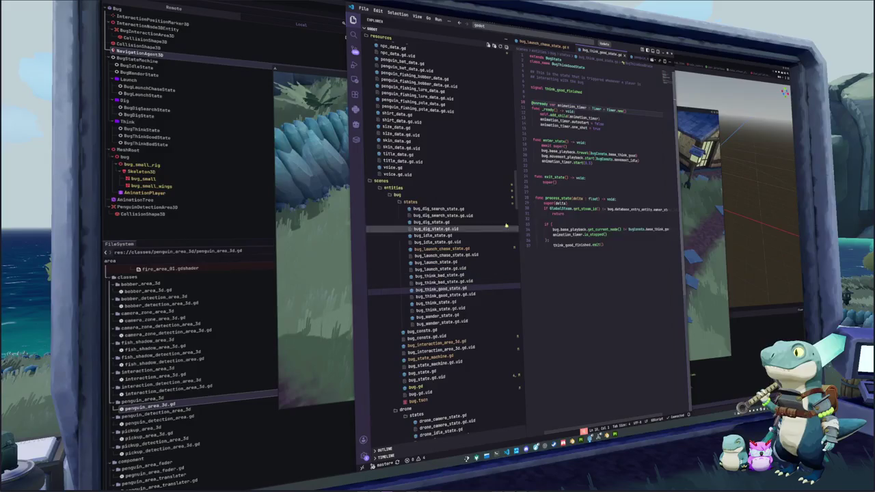
left_click_drag(582, 162, 591, 163)
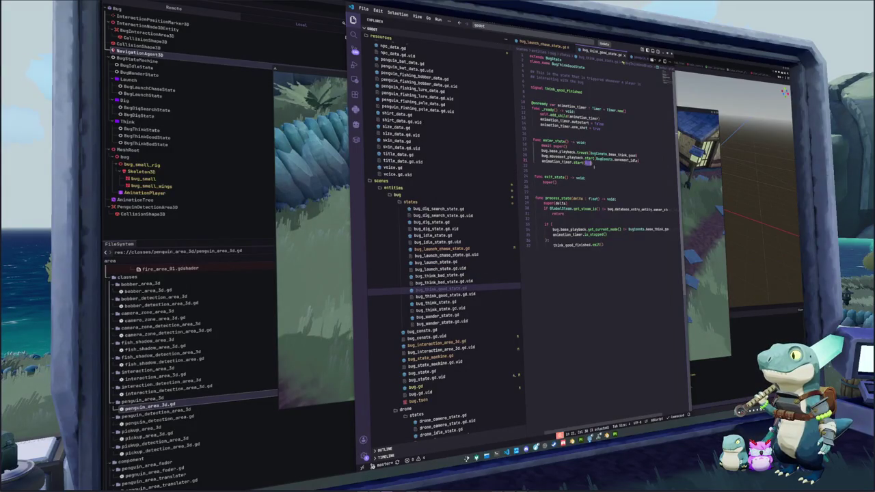
key("BackSpace")
key("ctrl+z")
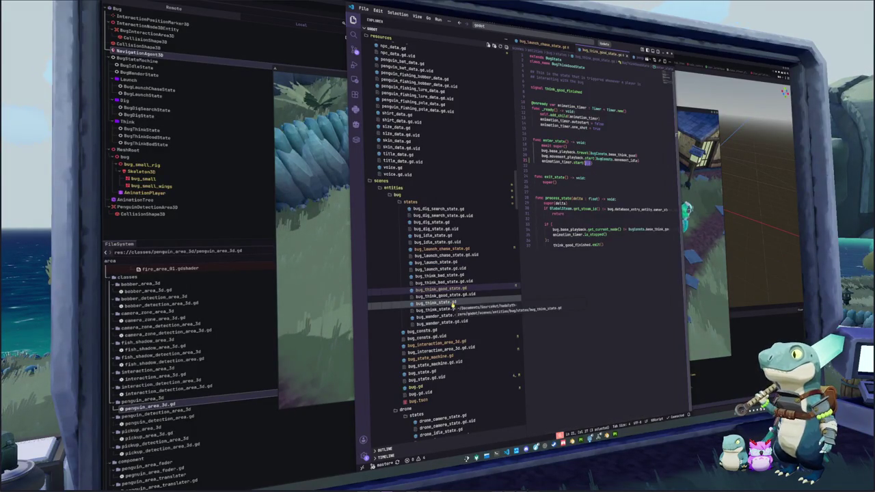
- Open bug_think_bad_state.gd at the animation_timer.start line and launch the game
left_click(444, 275)
key("ctrl+a")
left_click(589, 163)
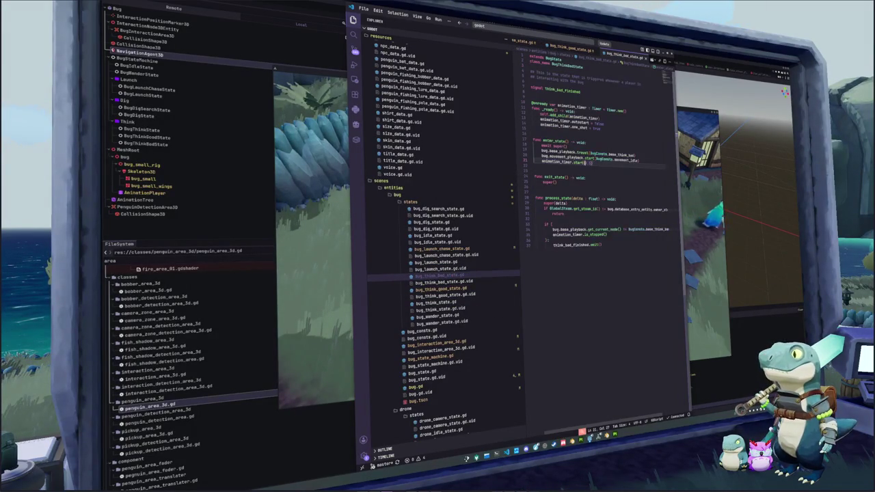
key("F5")
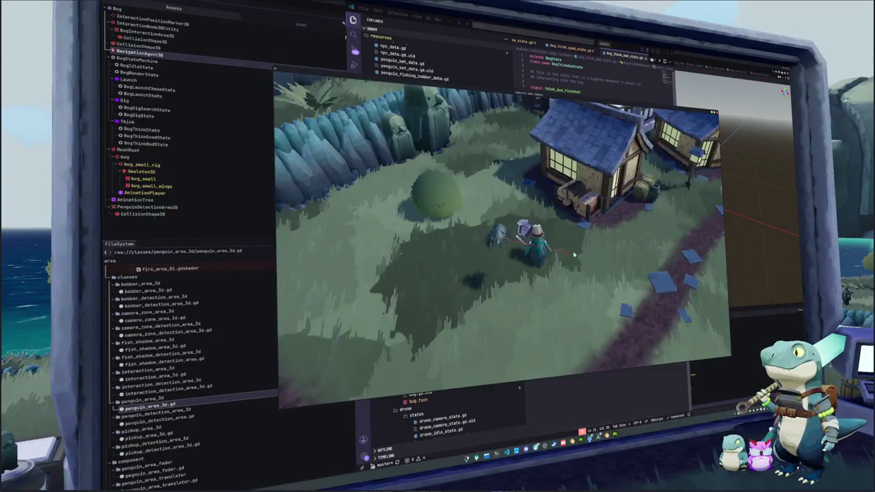
- Attempt the bug-petting minigame, relaunch the game, and go back to VS Code
key("e")
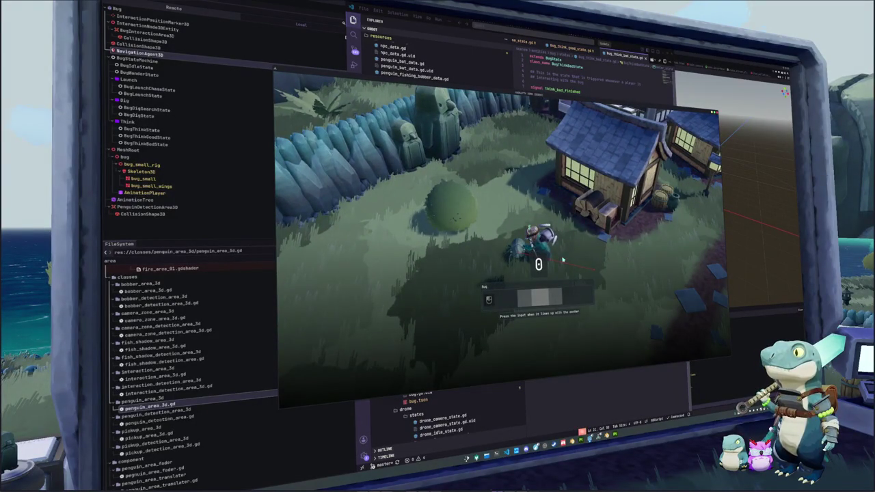
left_click(560, 258)
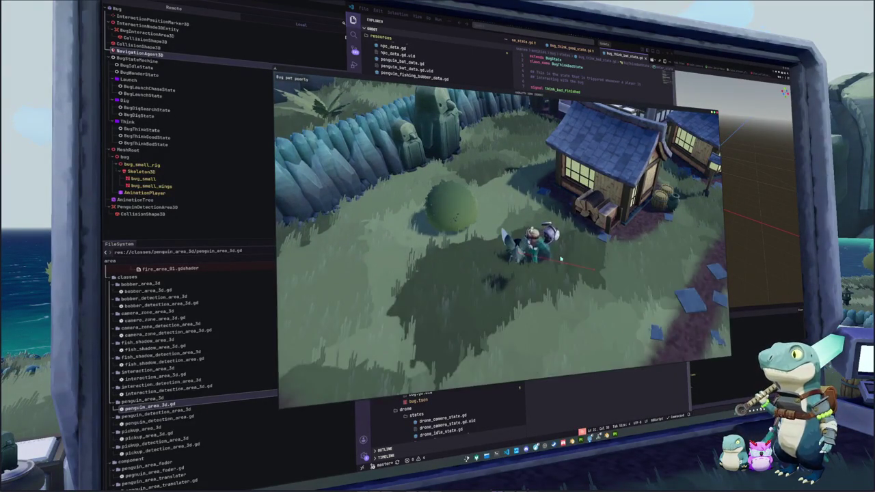
key("w")
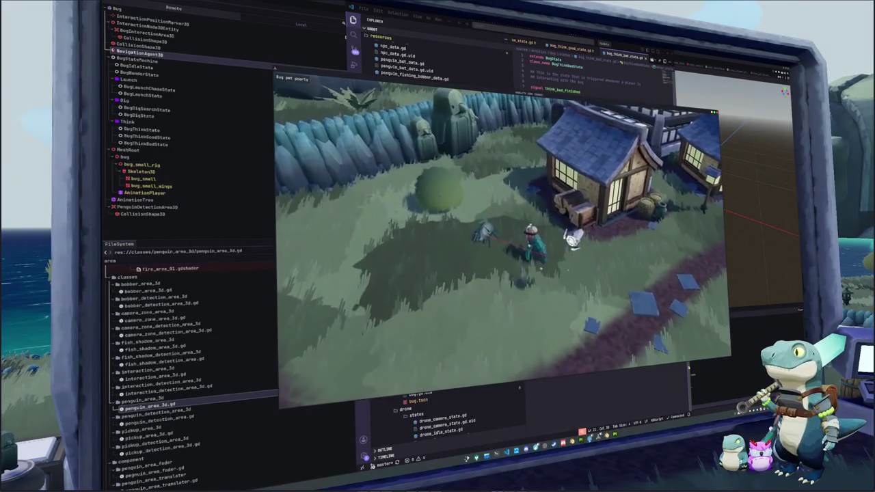
key("F8")
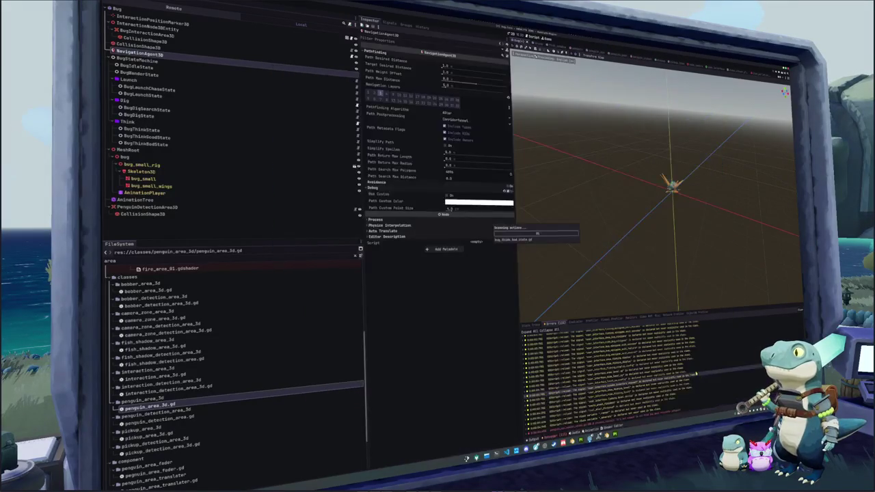
key("F5")
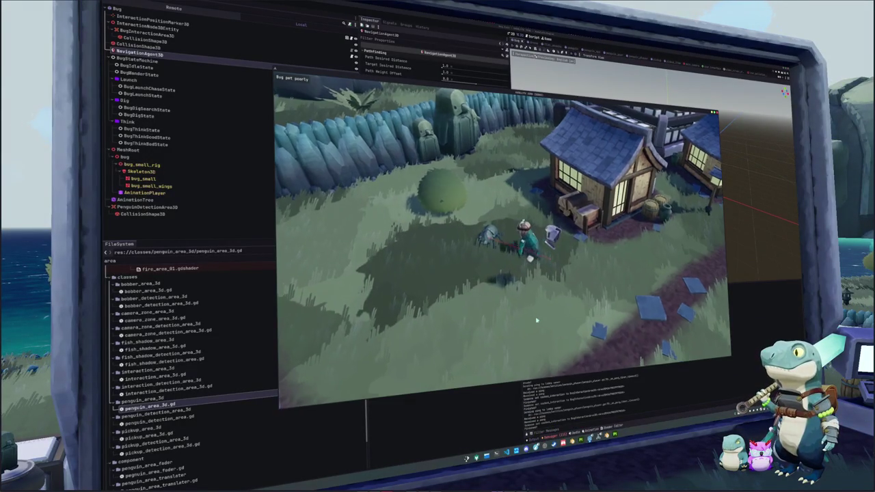
key("alt+Tab")
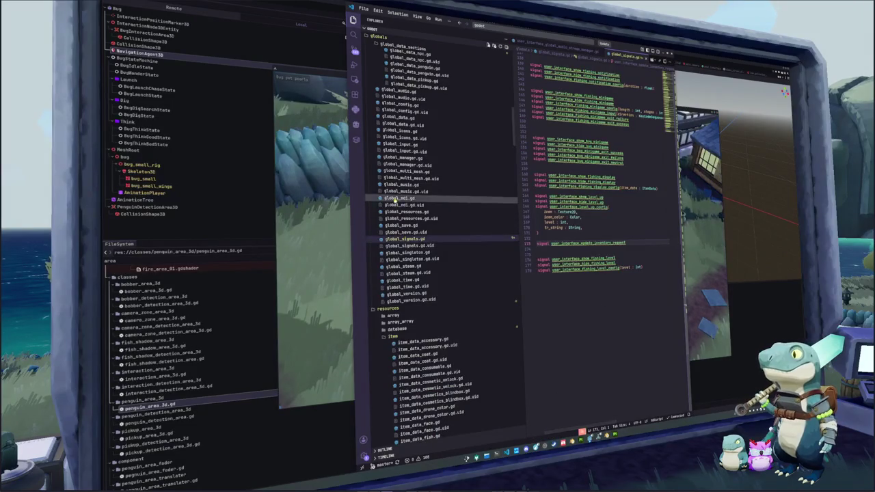
- Open bug_think_bad_state.gd and edit the animation_timer.start duration on line 22
scroll(444, 205, "up", 3)
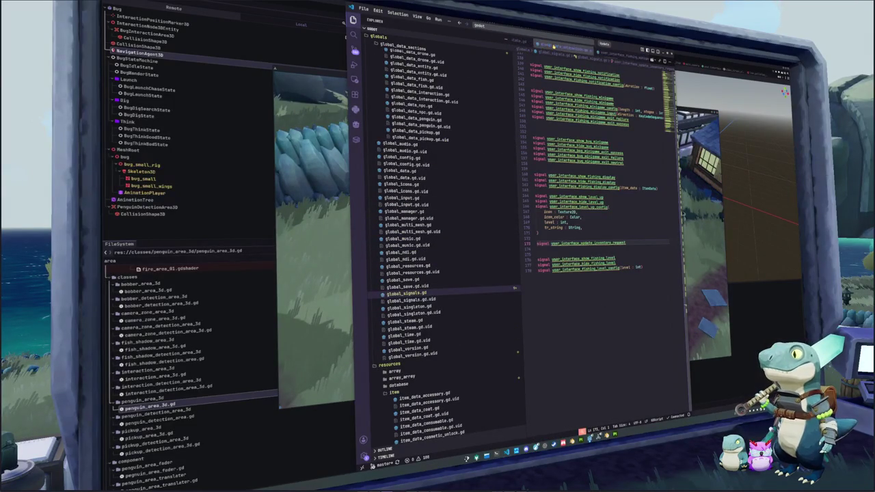
left_click(478, 25)
type("bug")
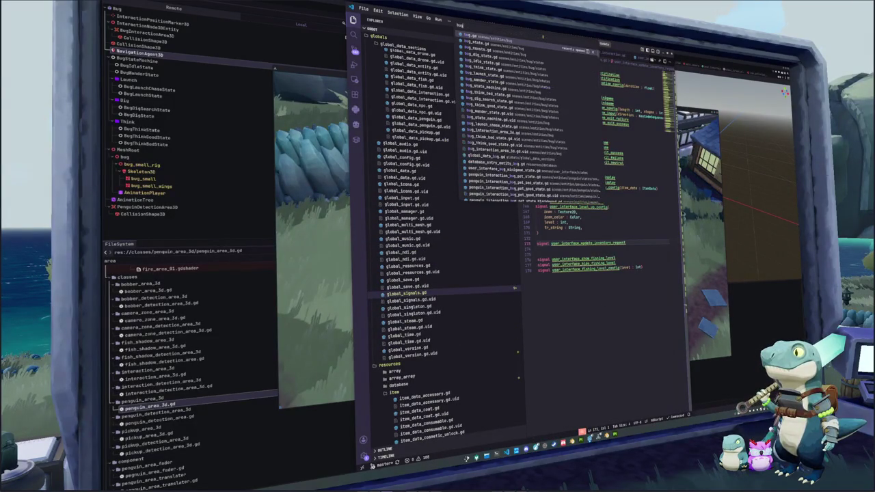
type("_think_bad")
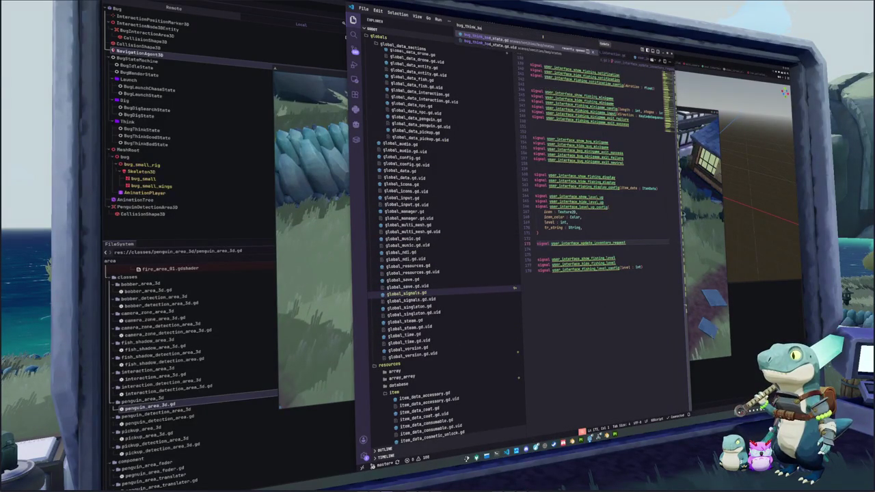
key("Return")
key("shift+Left")
key("BackSpace")
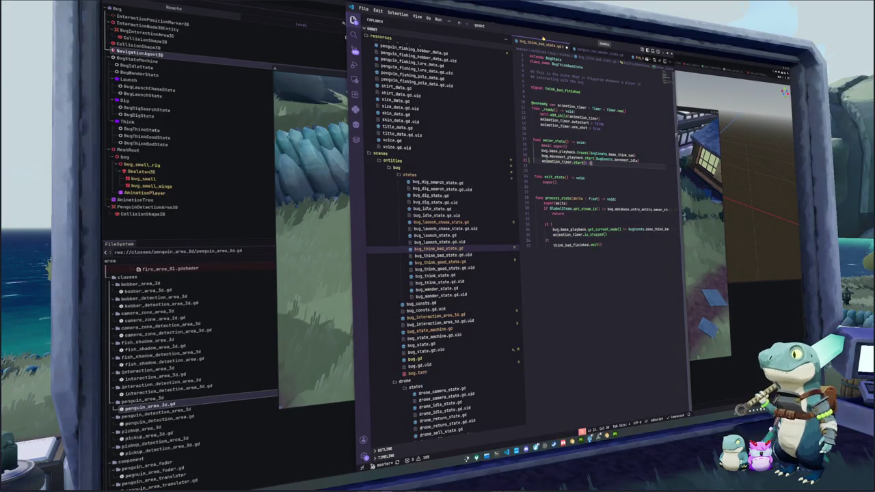
key("shift+Left")
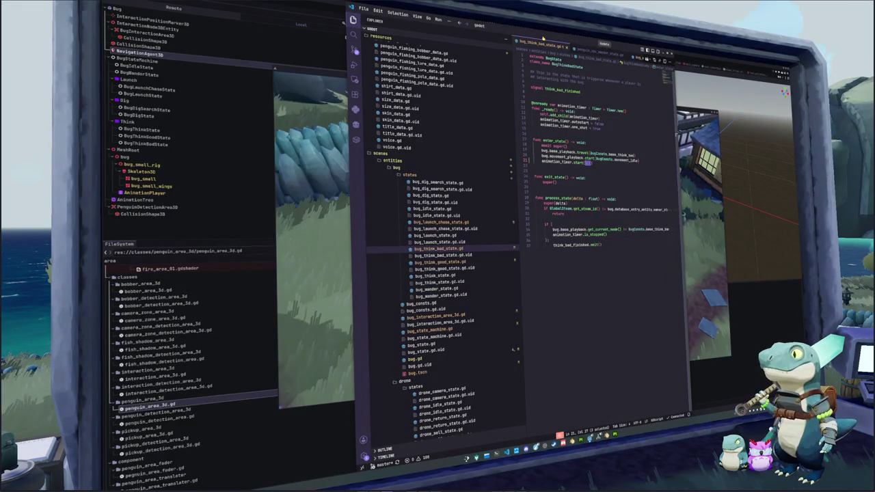
- Set the think-good animation_timer duration to 1, save, and run the game
left_click(440, 262)
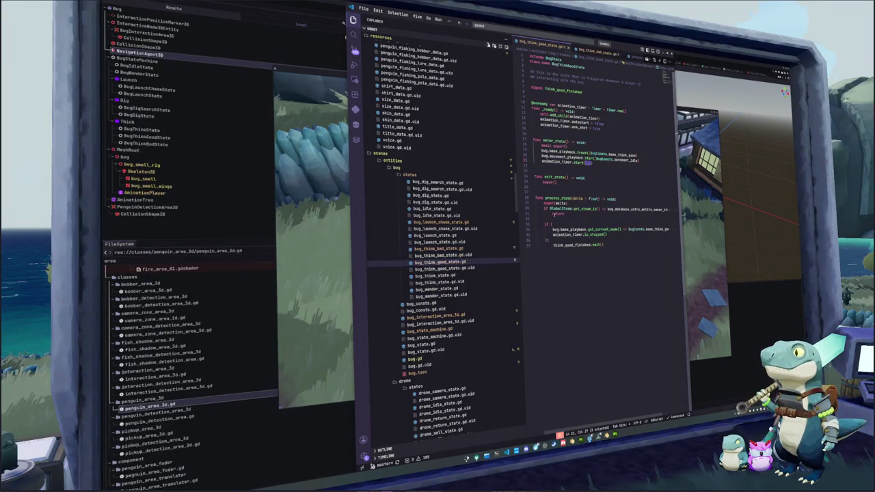
type("1")
key("F5")
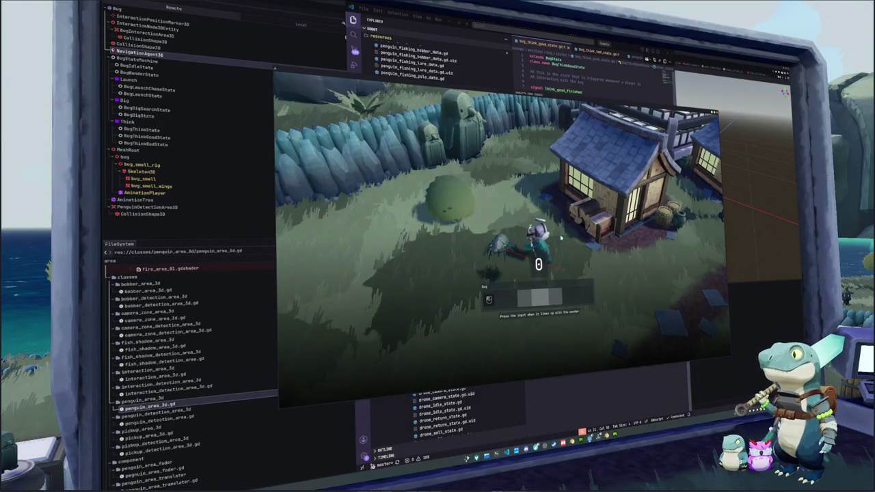
- Attempt the petting timing, stop the game, rerun and stop it again, then return to VS Code
left_click(559, 237)
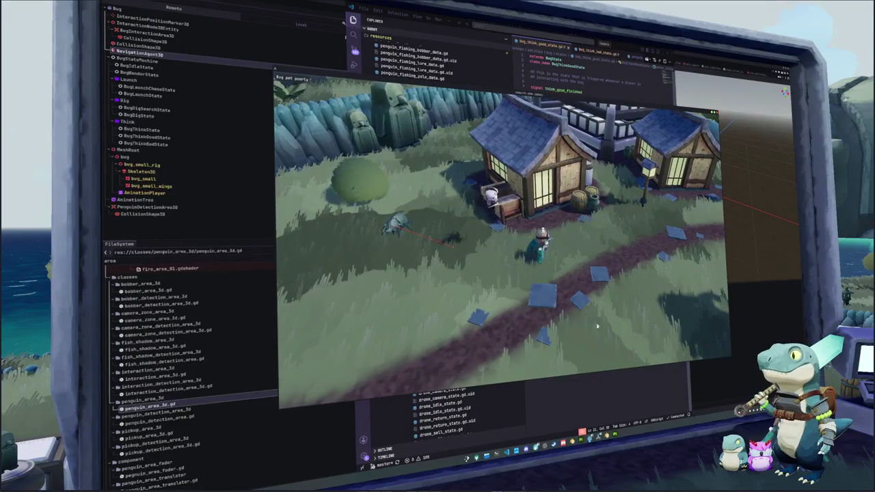
key("F8")
key("alt+Tab")
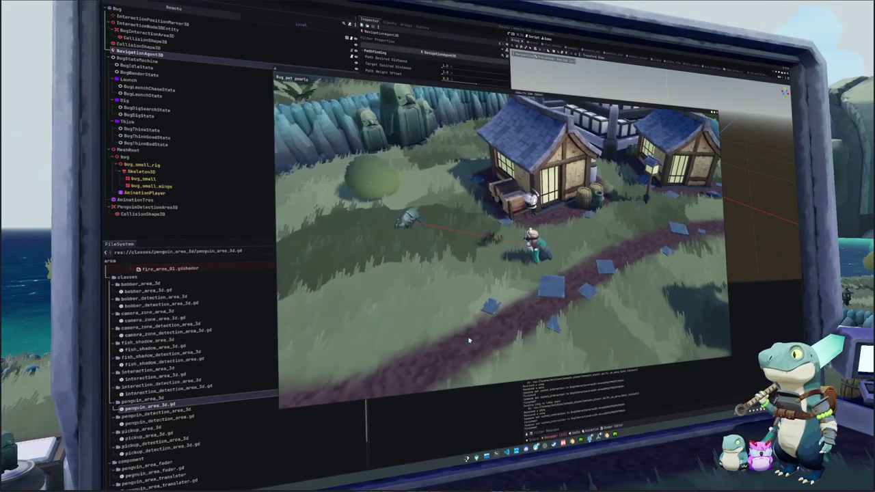
key("F8")
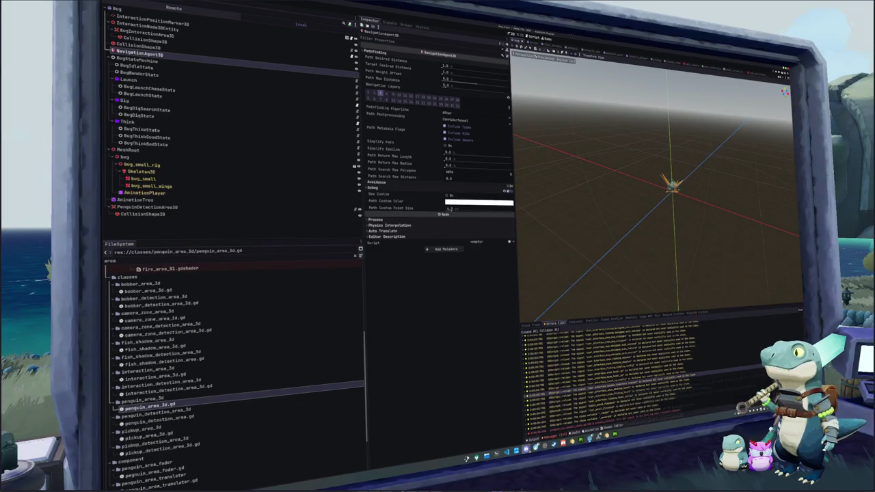
key("alt+Tab")
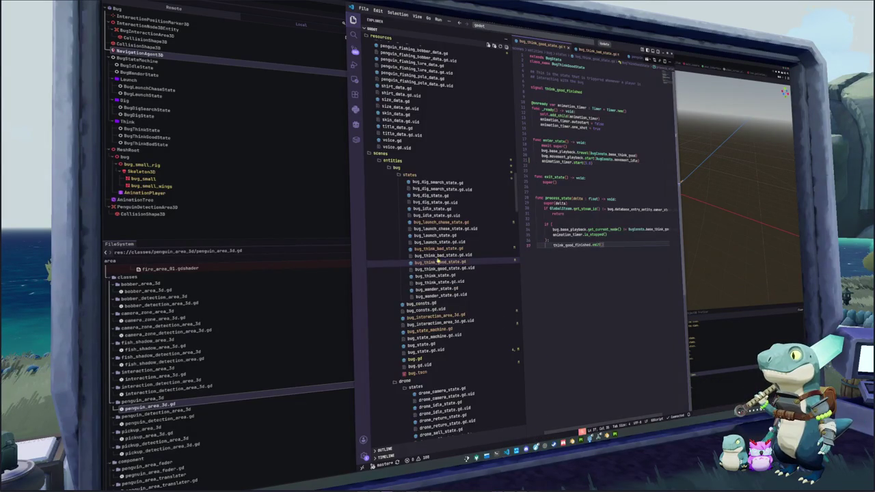
- In bug_launch_chase_state.gd, wrap the finish condition in parentheses with the or clause on its own line
left_click(436, 222)
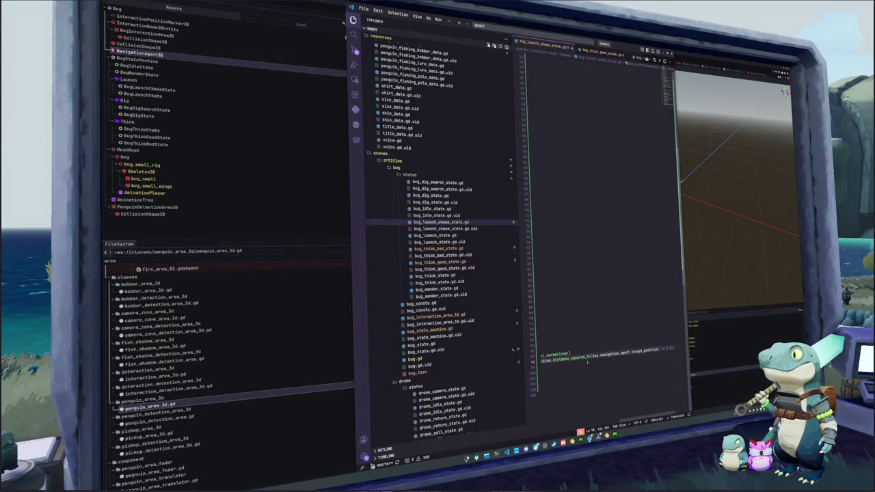
left_click(603, 354)
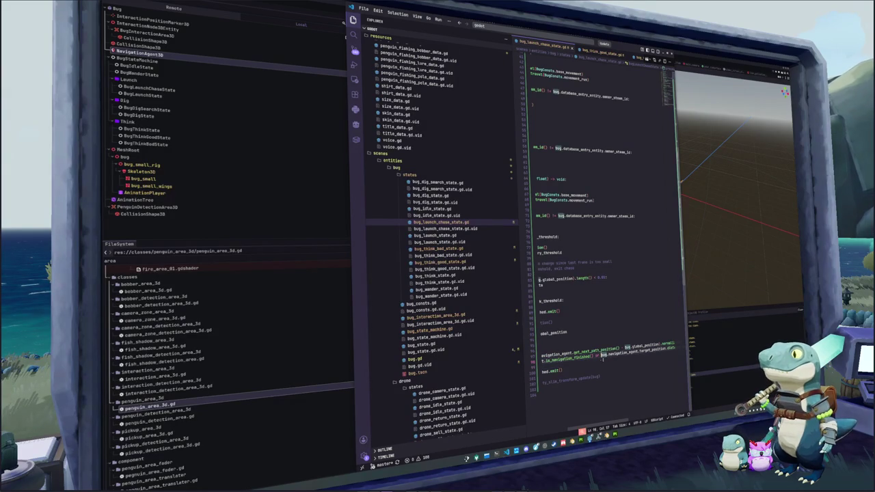
left_click(549, 361)
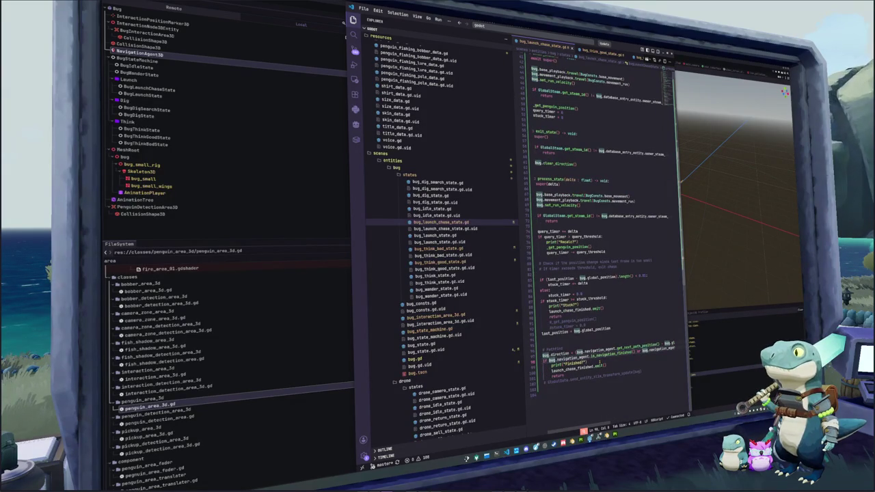
type("(")
key("Return")
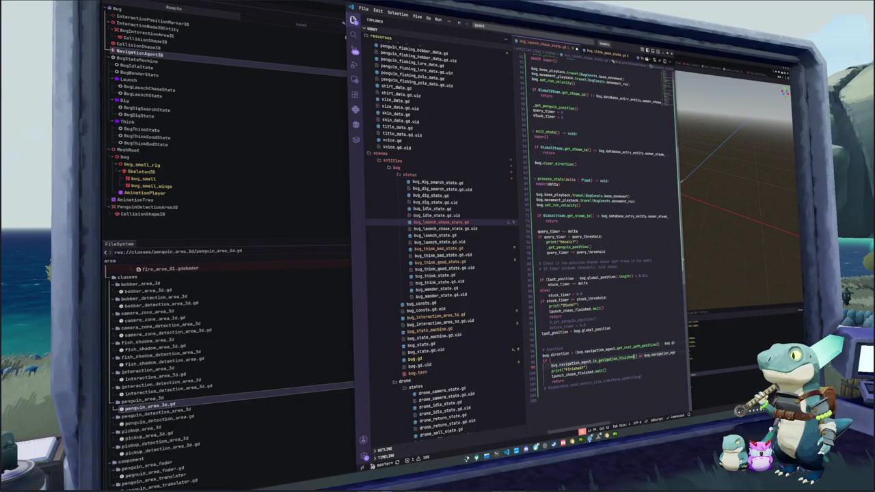
left_click(642, 356)
key("Return")
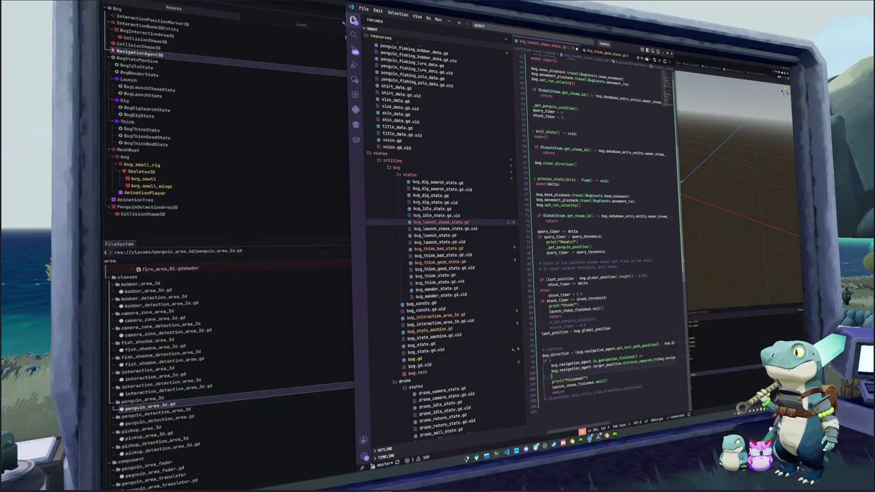
key("Up")
key("End")
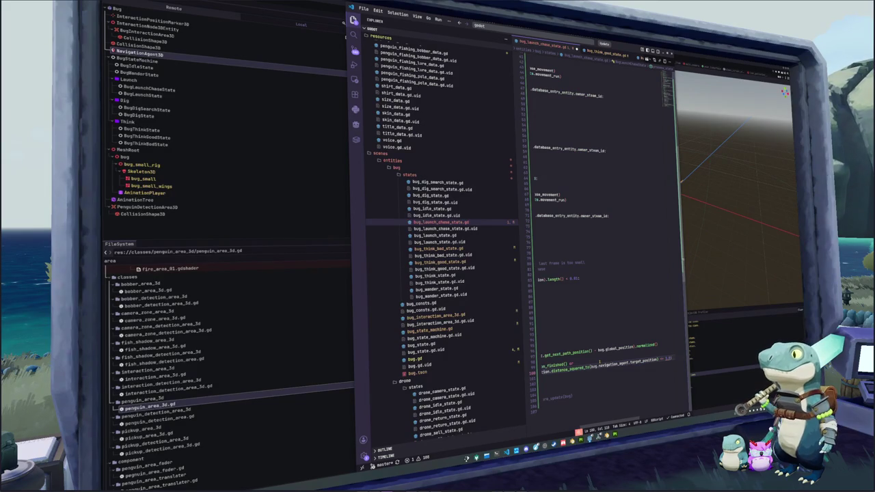
key("Return")
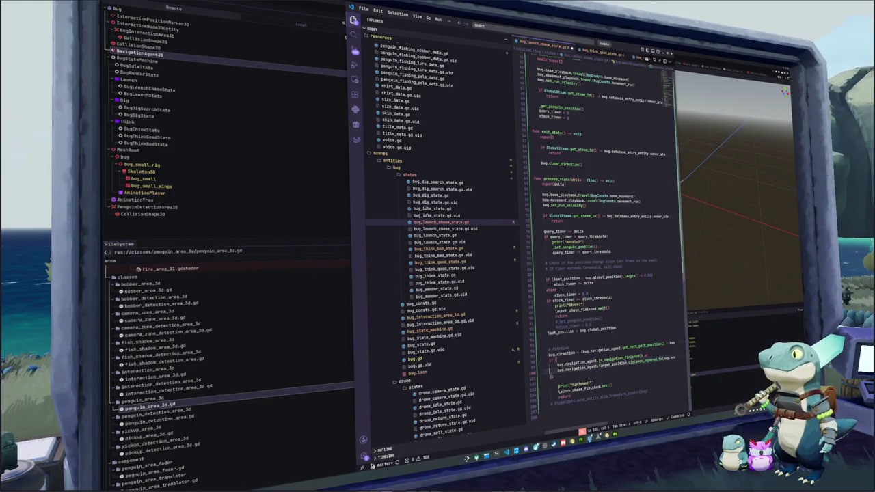
- Replace navigation_agent.target_position with global_position in the distance check, then run the game with F5
double_click(645, 359)
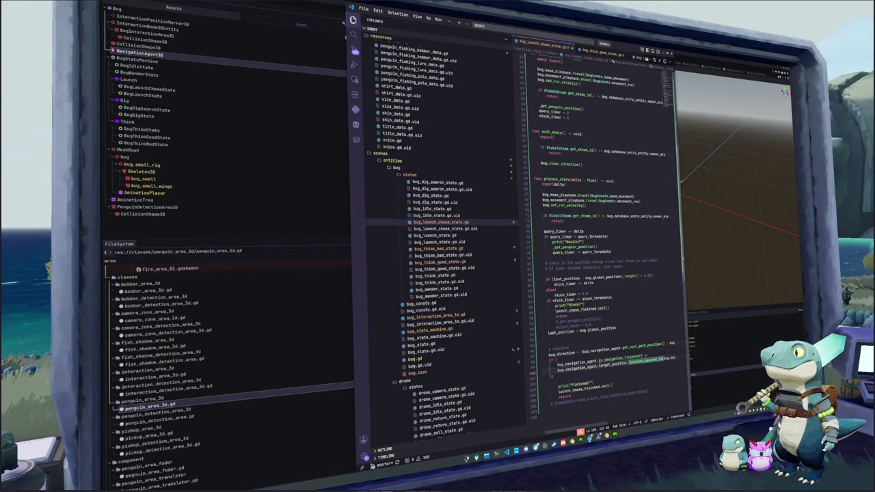
key("shift+End")
key("ctrl+shift+Left")
type("global_position")
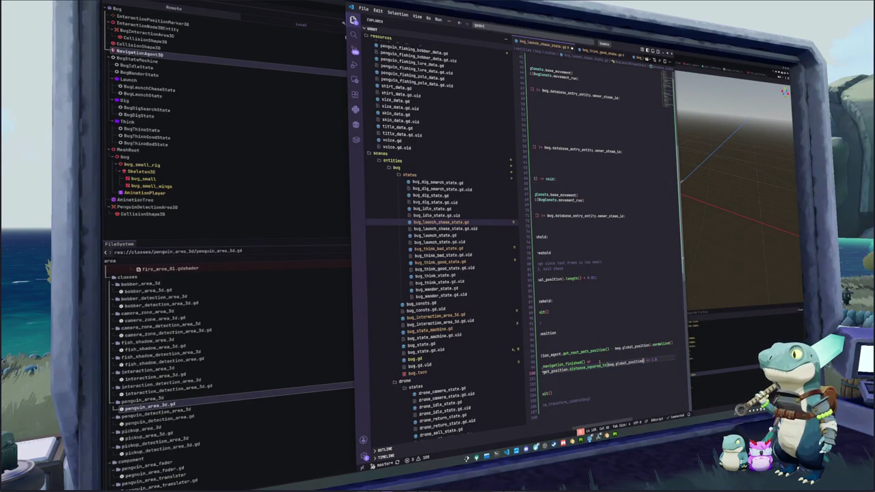
key("alt+Tab")
key("F5")
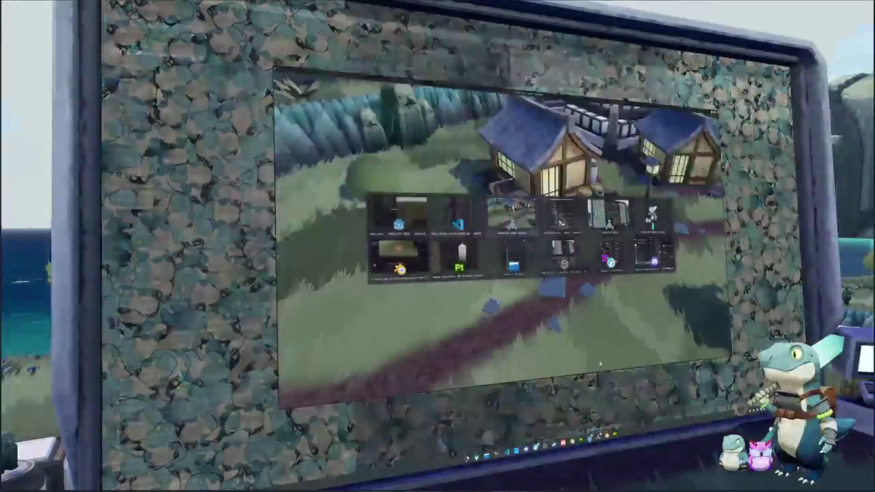
- Walk to the bush, answer the petting prompt, then walk right and down along the path
key("a")
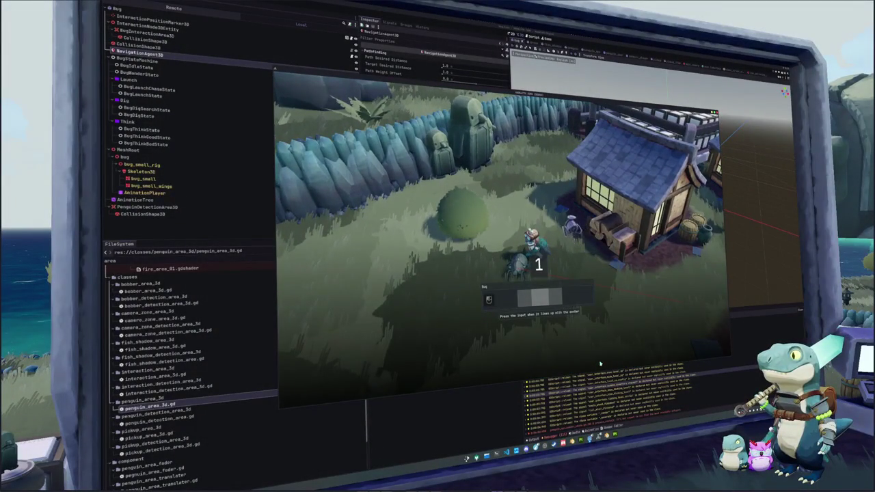
key("e")
key("d")
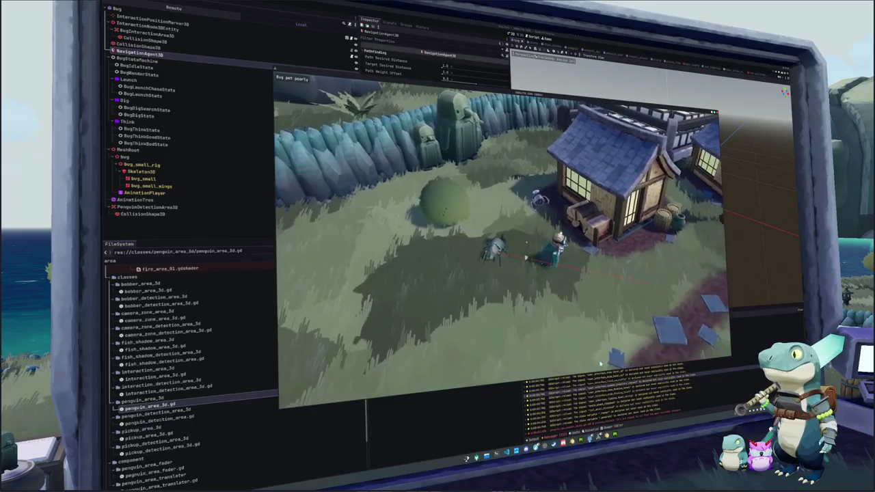
key("s")
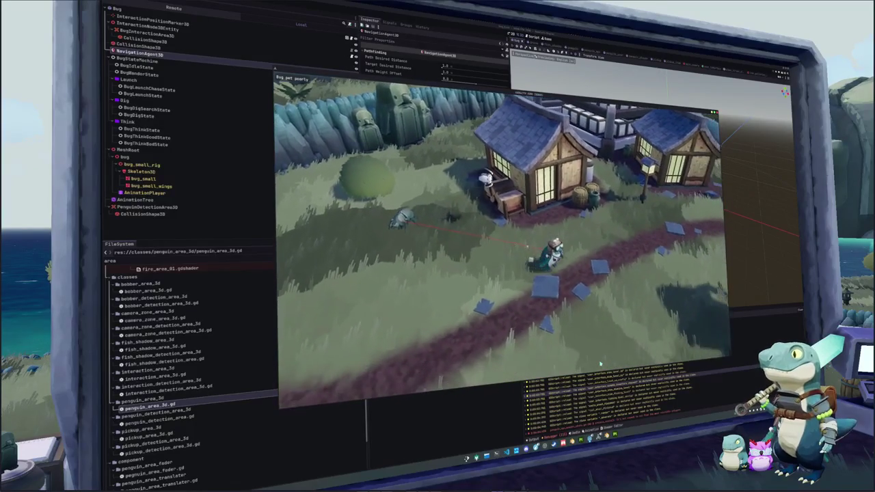
key("s")
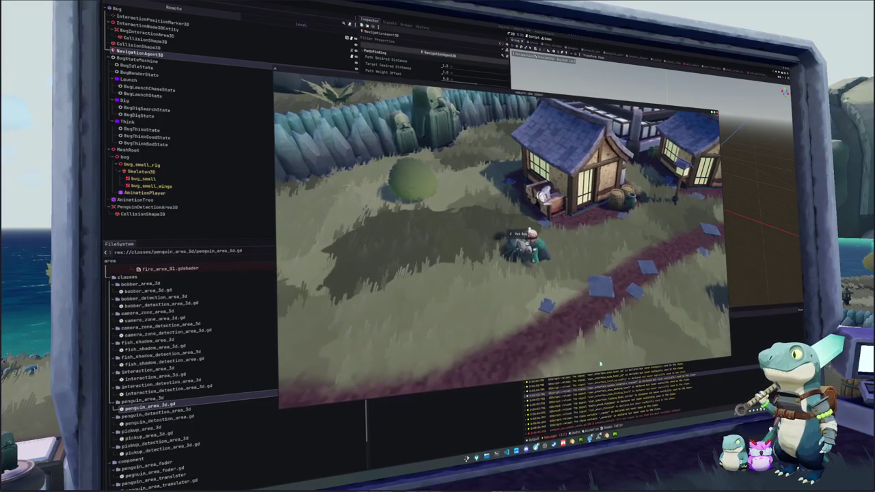
- Stop the game and change distance_squared_to to distance_to in the finish check
key("F8")
key("alt+Tab")
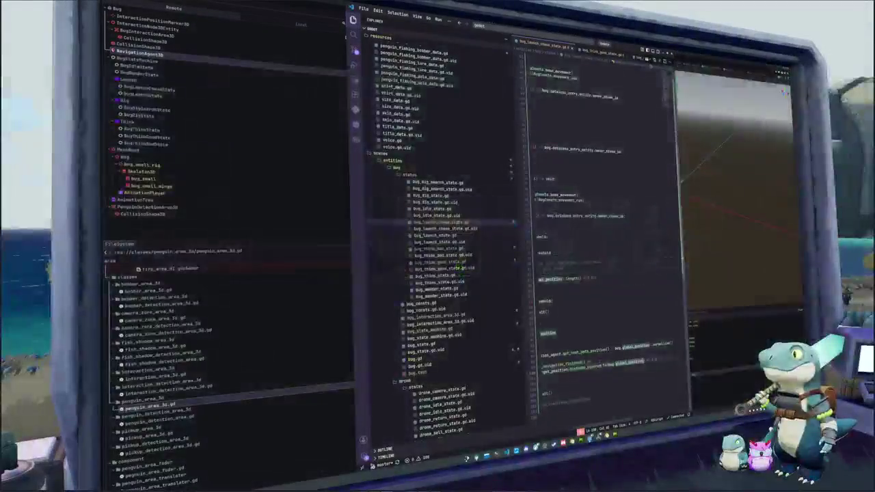
key("BackSpace")
key("BackSpace")
key("BackSpace")
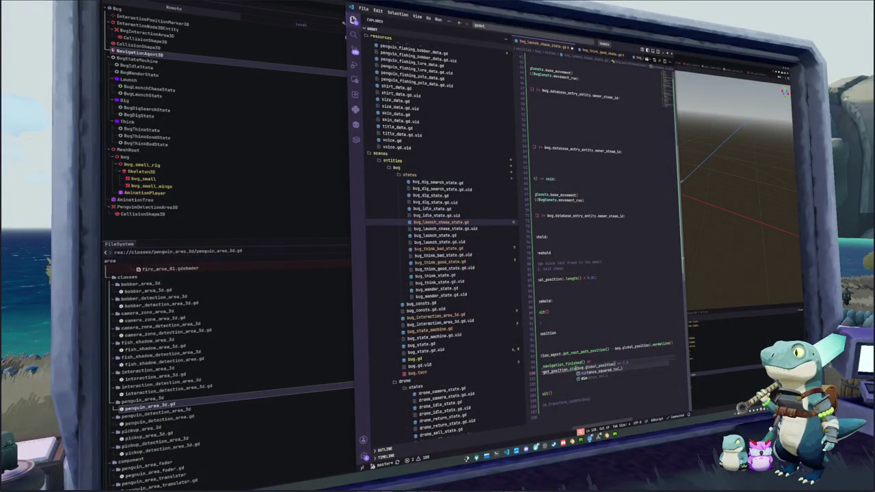
type("tance_to")
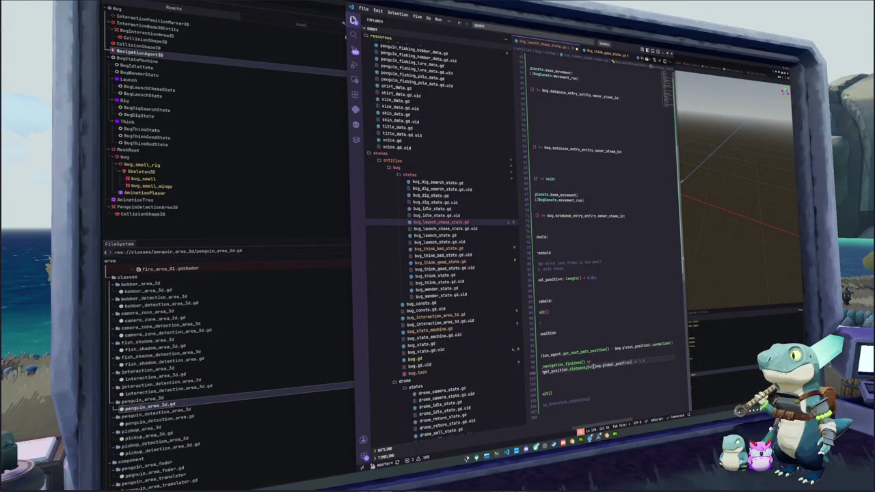
key("End")
key("shift+Left")
key("shift+Left")
key("shift+Left")
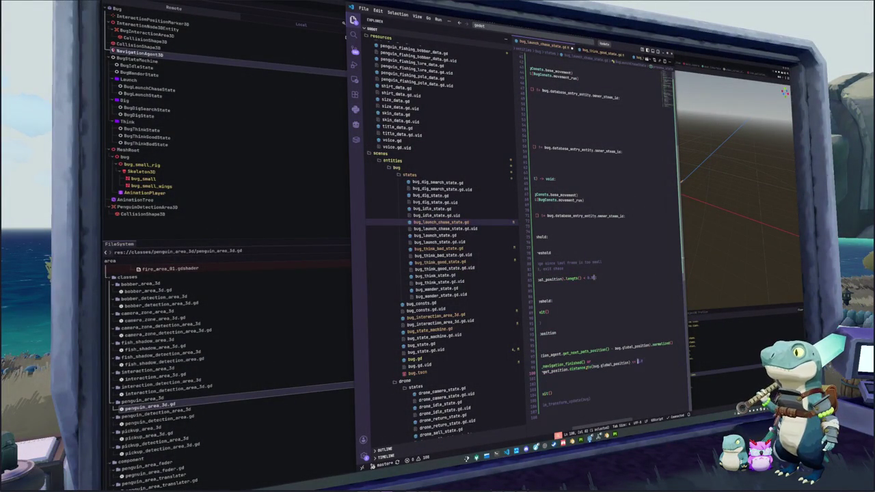
- Delete the Finished, Stuck and Recalc debug print lines from process_state
left_click(541, 339)
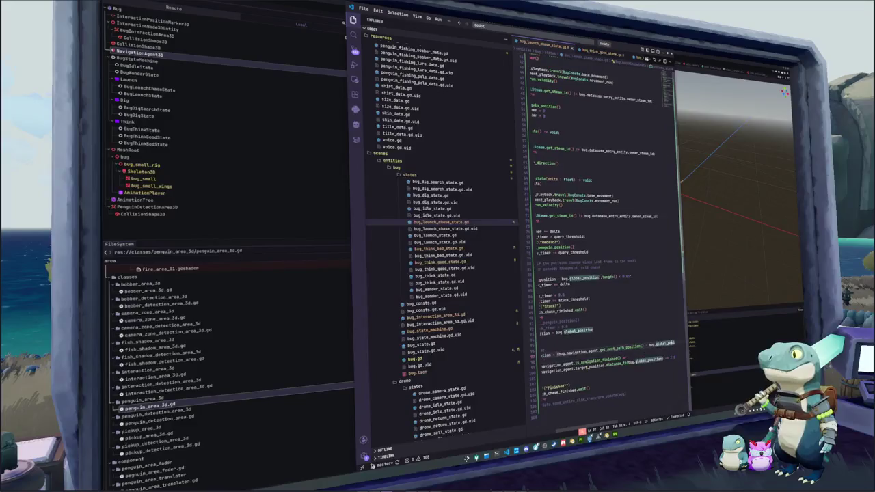
key("Down")
key("Down")
key("Down")
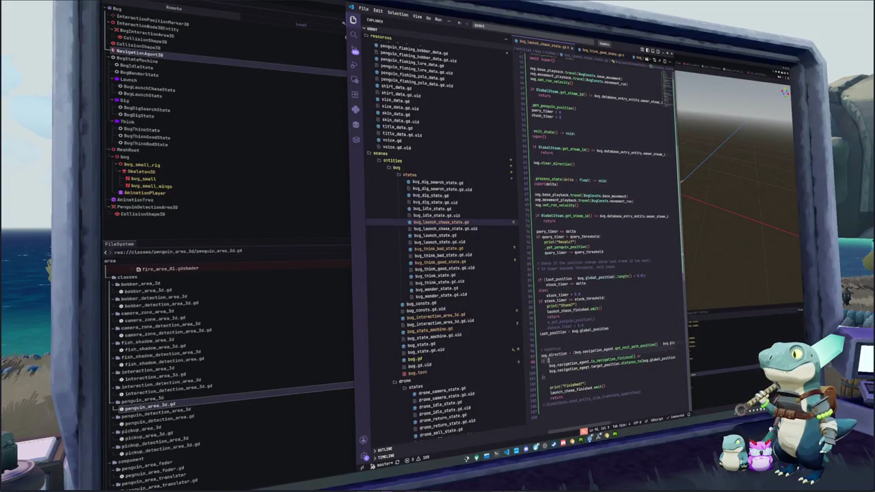
key("shift+Up")
key("BackSpace")
key("Up")
key("Up")
key("Up")
key("shift+Up")
key("BackSpace")
key("Up")
key("Up")
key("Up")
key("shift+Up")
key("BackSpace")
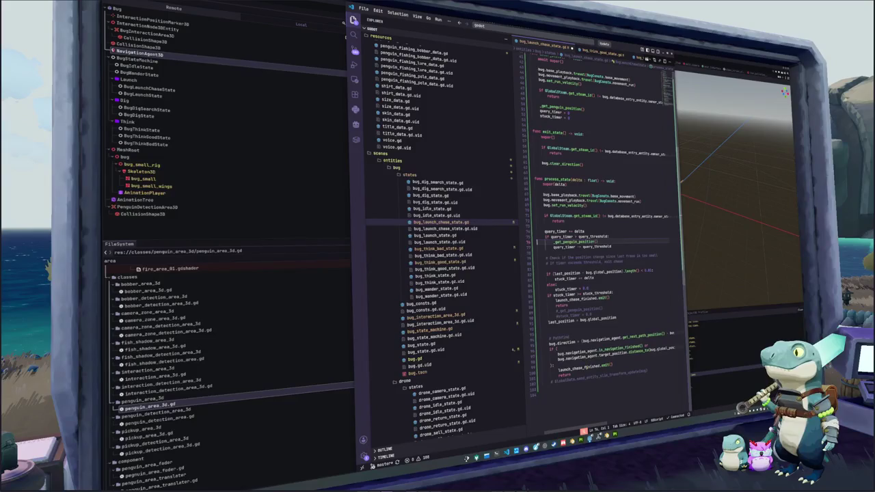
- Raise query_threshold to 0.25
scroll(601, 239, "up", 8)
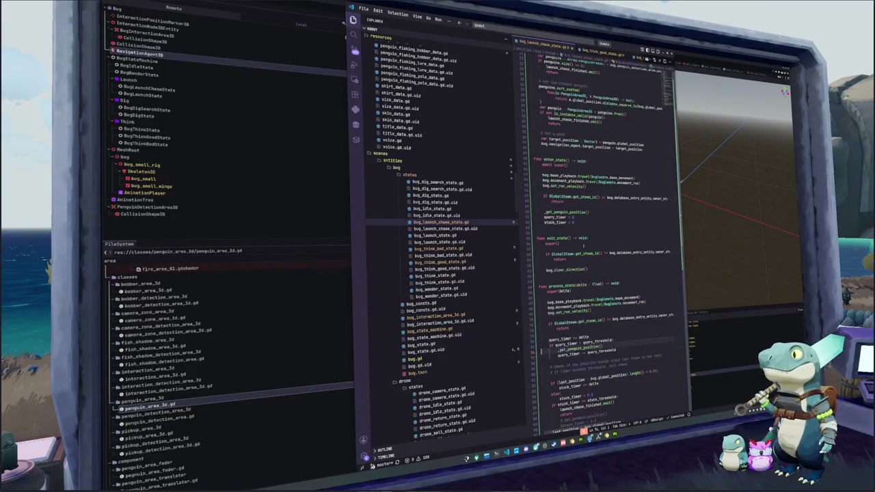
scroll(601, 239, "up", 2)
double_click(592, 103)
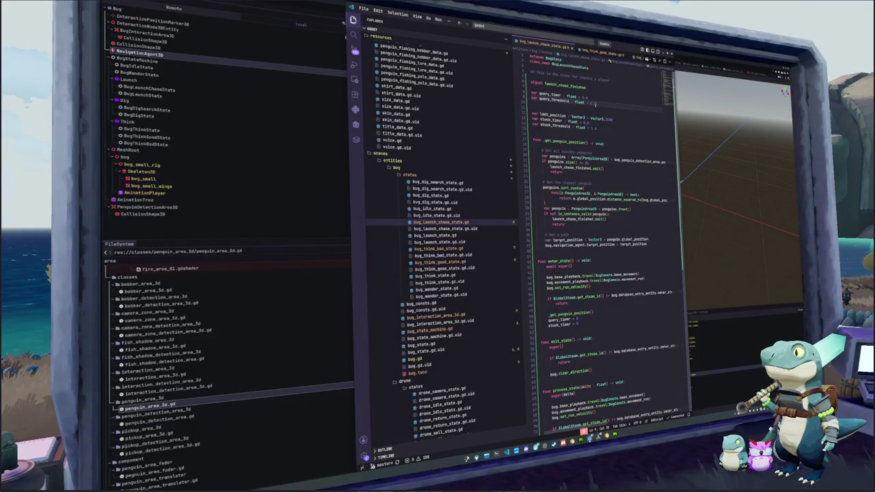
type("5")
left_click(604, 134)
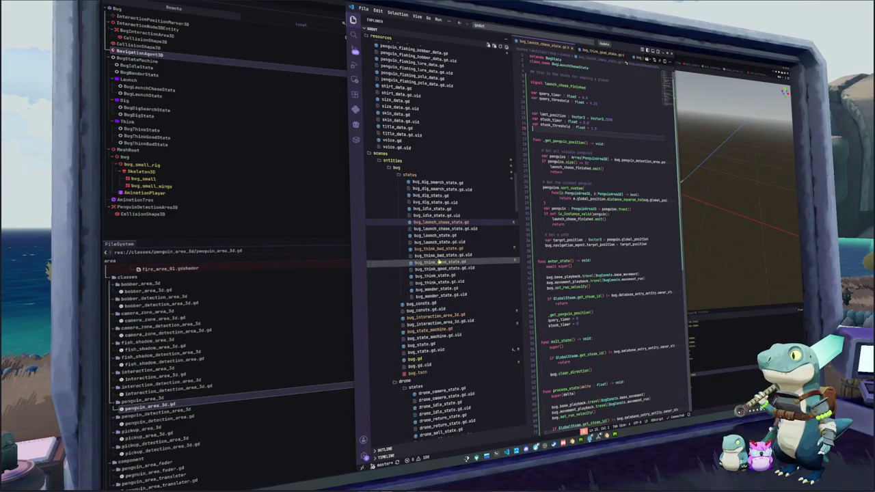
- Strip the argument from animation_timer.start() in bug_think_bad_state.gd and bug_think_good_state.gd, then go back to Godot
left_click(438, 264)
left_click(440, 248)
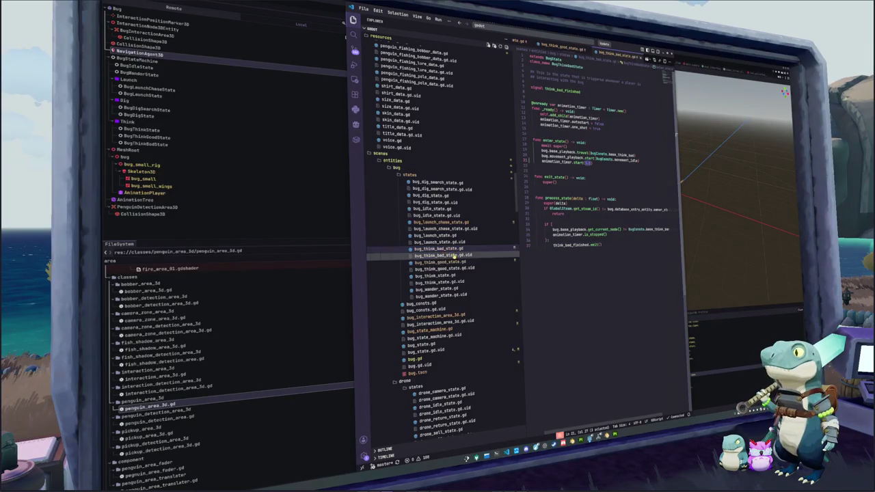
left_click_drag(584, 163, 587, 162)
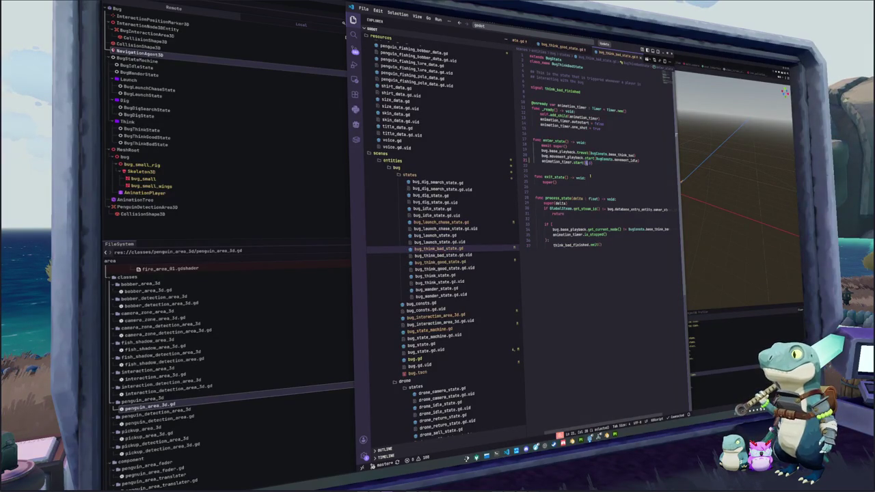
key("BackSpace")
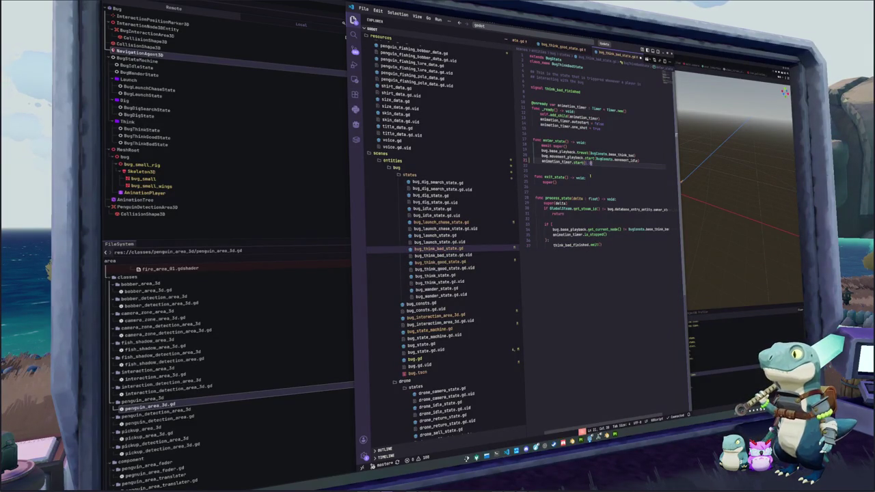
key("shift+Left")
key("shift+Left")
key("shift+Left")
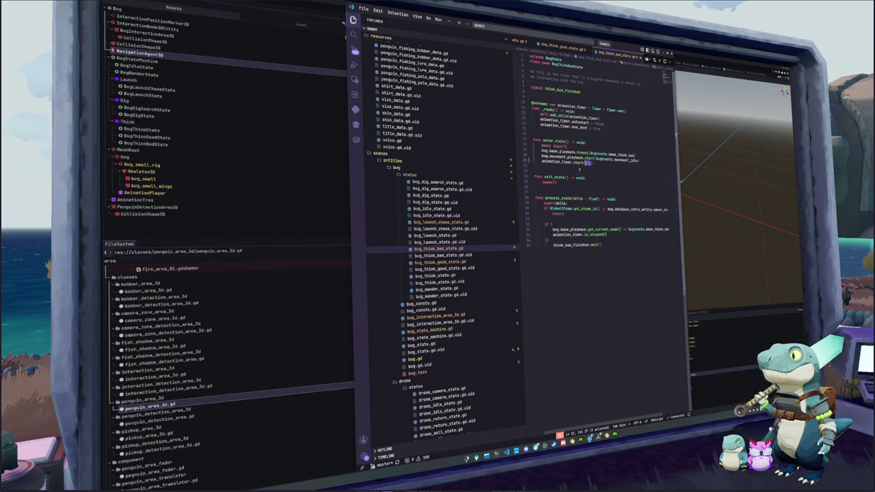
type("(")
key("BackSpace")
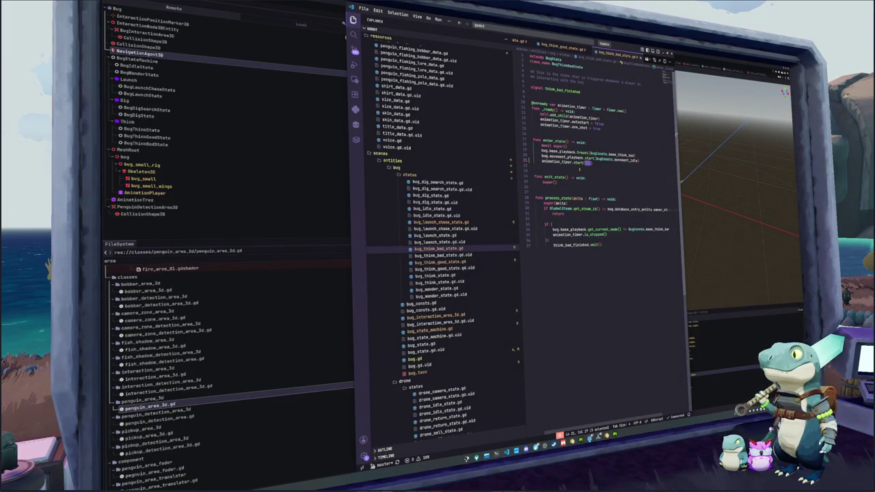
double_click(587, 163)
key("BackSpace")
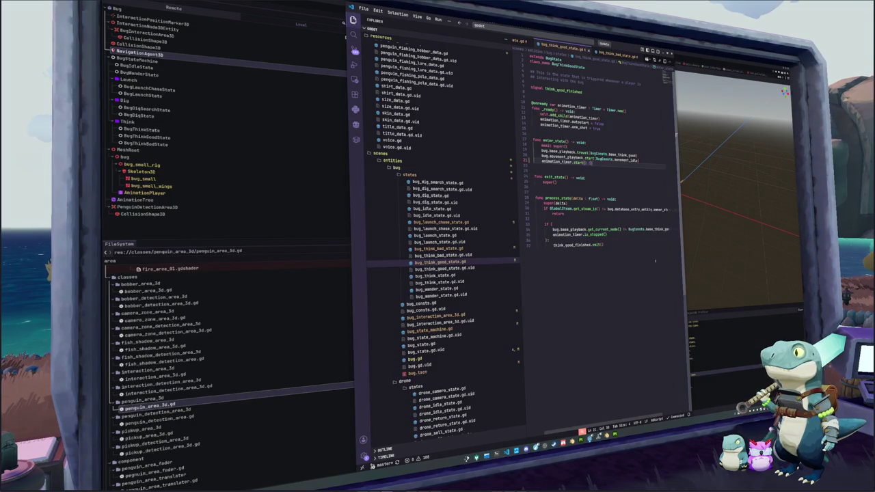
key("alt+Tab")
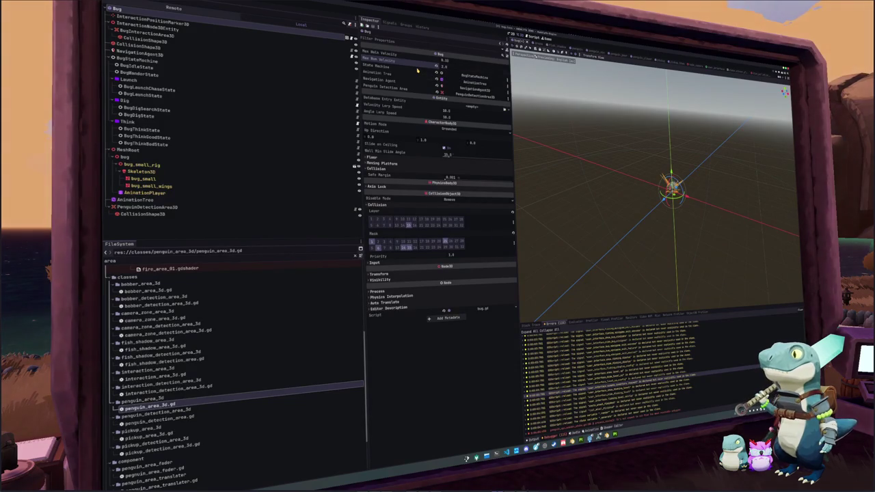
- Relaunch the game from the Godot editor with F5
key("alt+Tab")
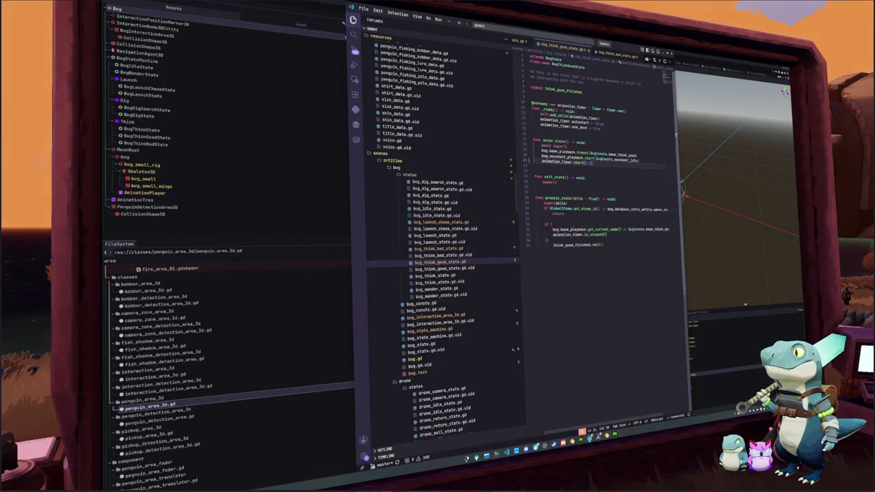
key("alt+Tab")
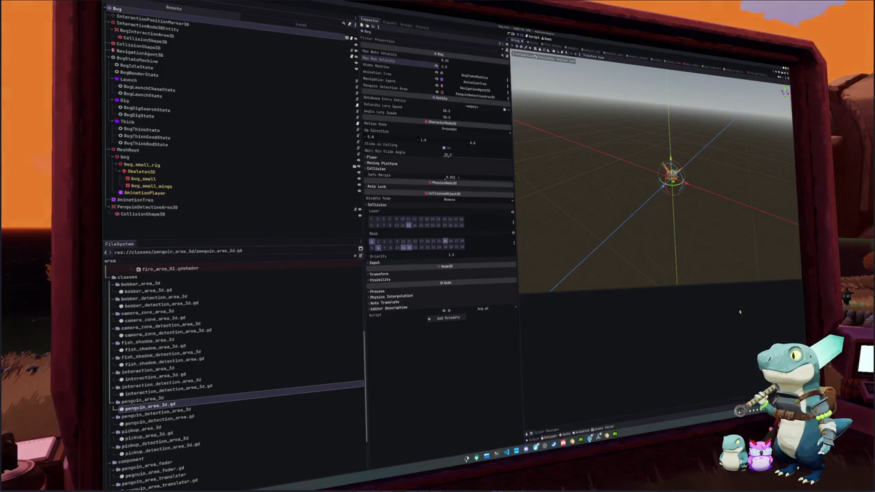
key("F5")
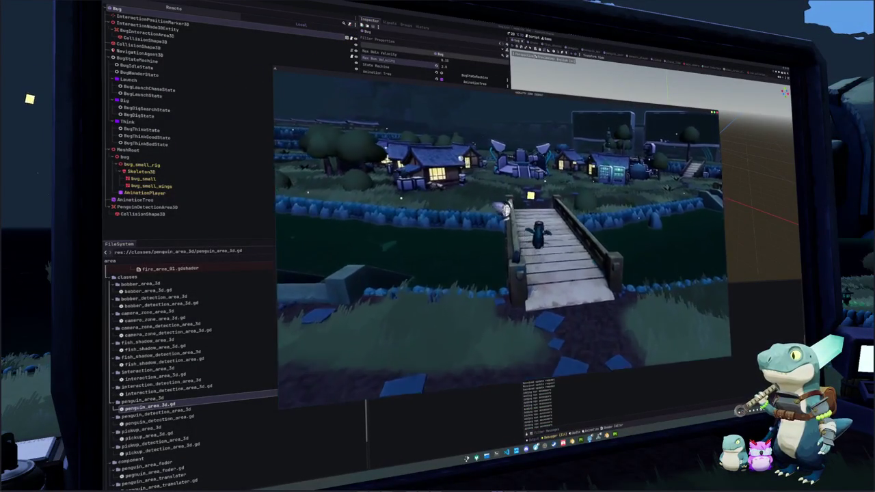
- Browse the hats on the in-game Penguin cosmetics page, then close the menu
key("Tab")
left_click(533, 104)
left_click(557, 108)
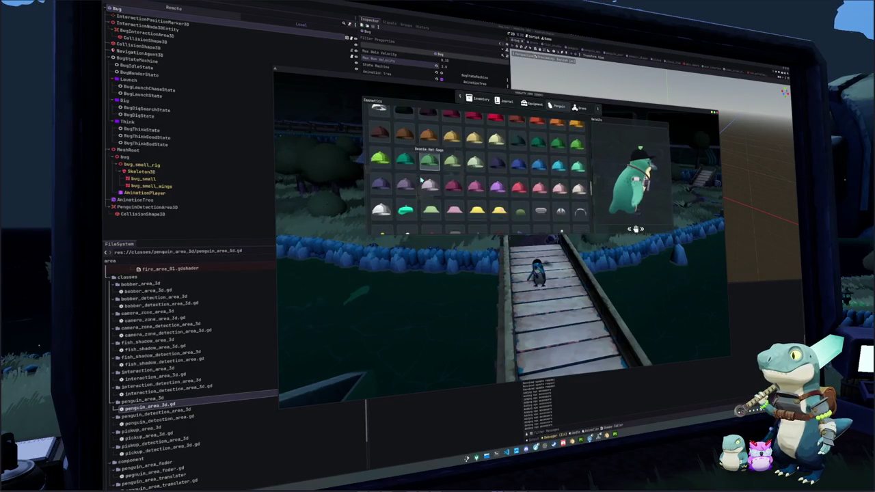
scroll(421, 180, "down", 3)
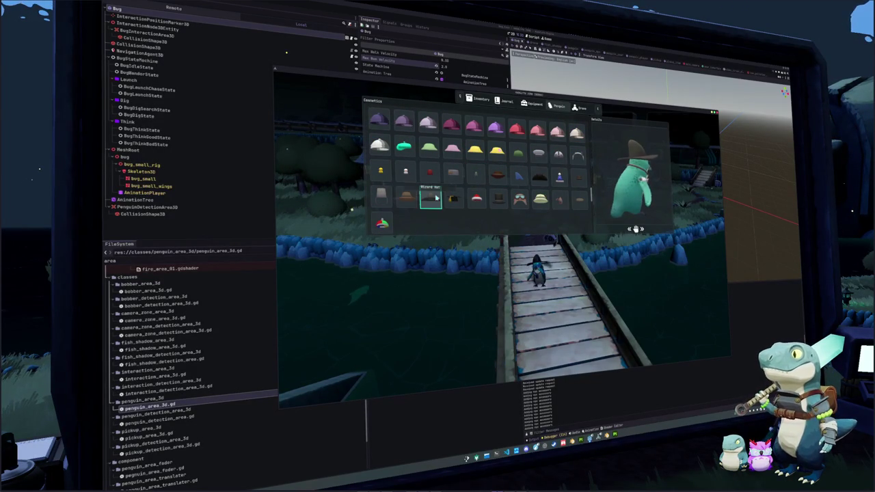
scroll(432, 196, "down", 3)
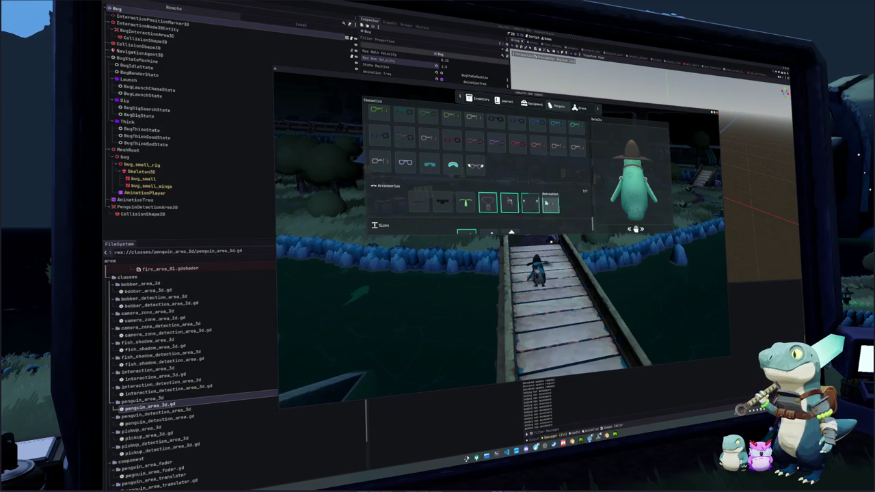
key("Escape")
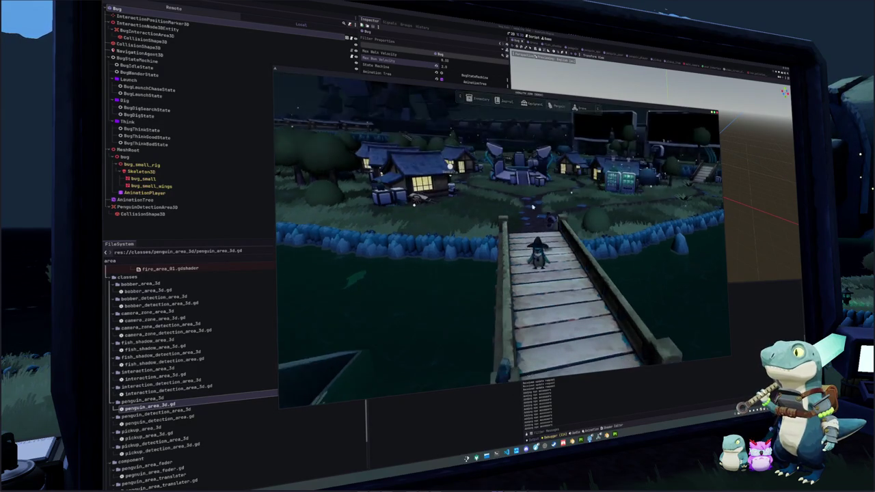
- Walk from the bridge to the village bug, trigger Pet Bug and click on the timing bar
key("w")
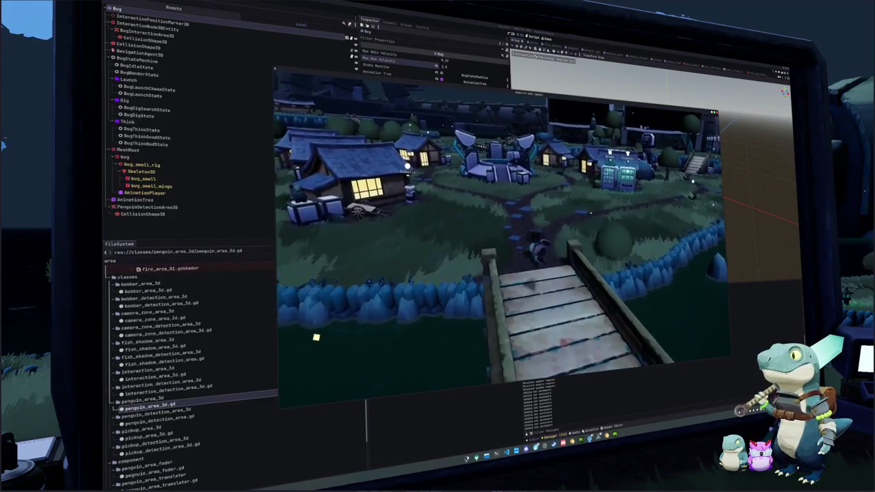
key("w")
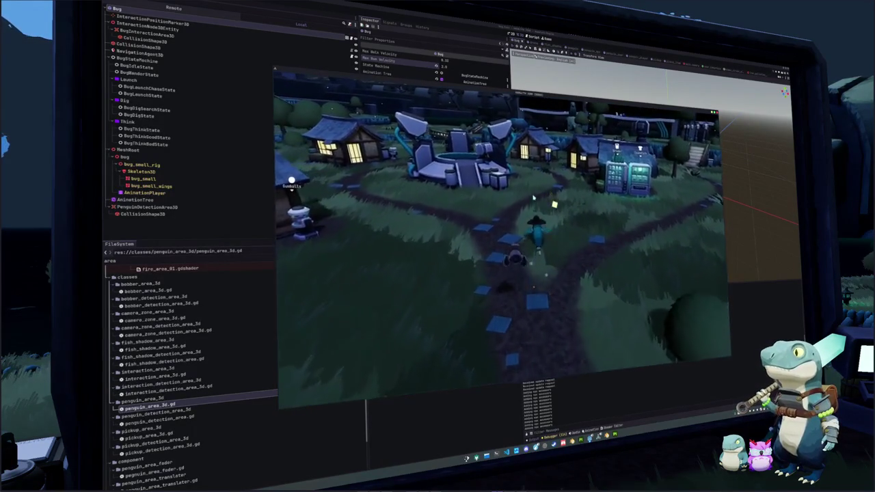
key("w")
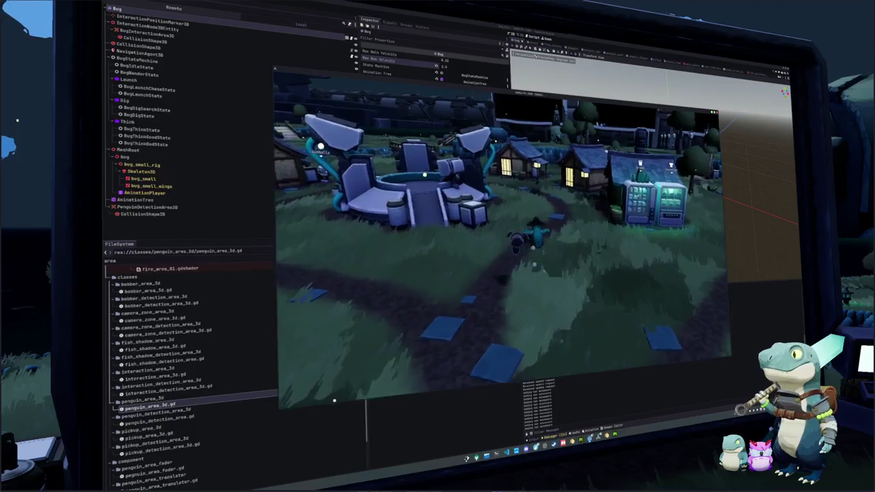
key("w")
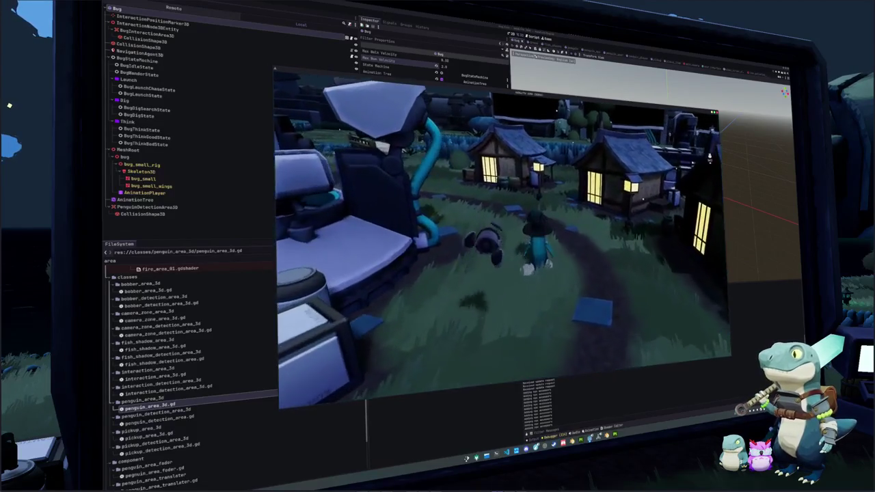
key("w")
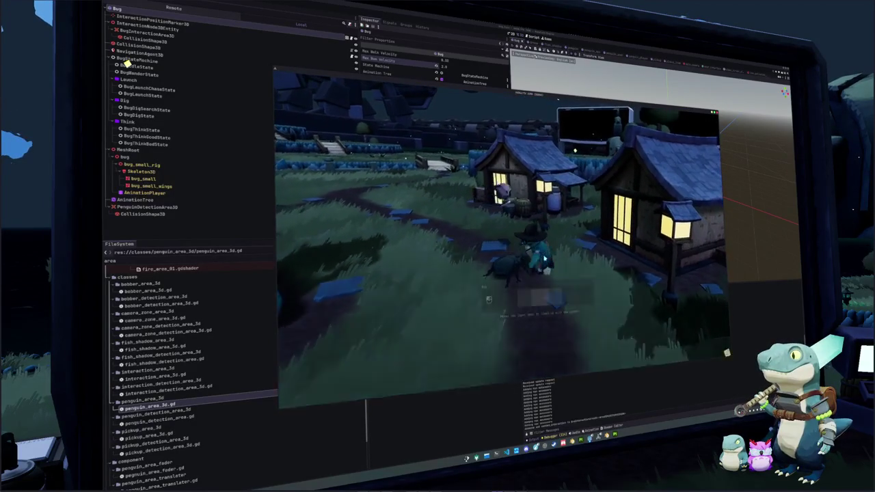
key("e")
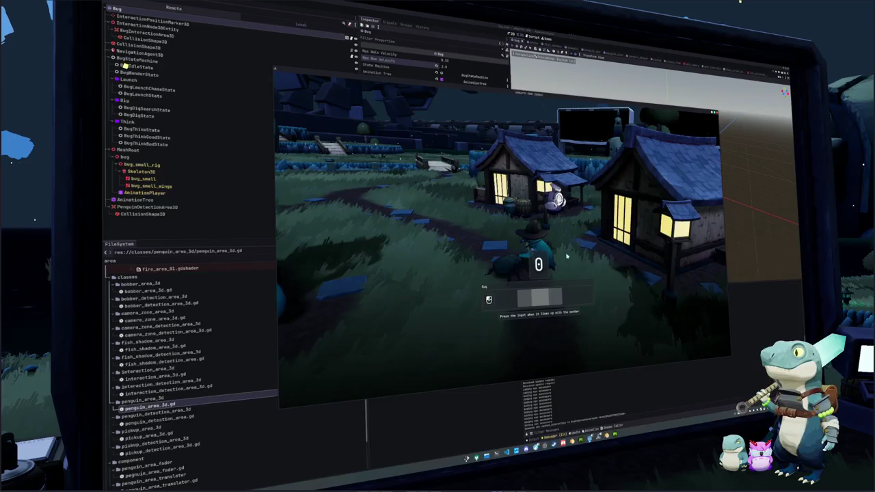
left_click(566, 256)
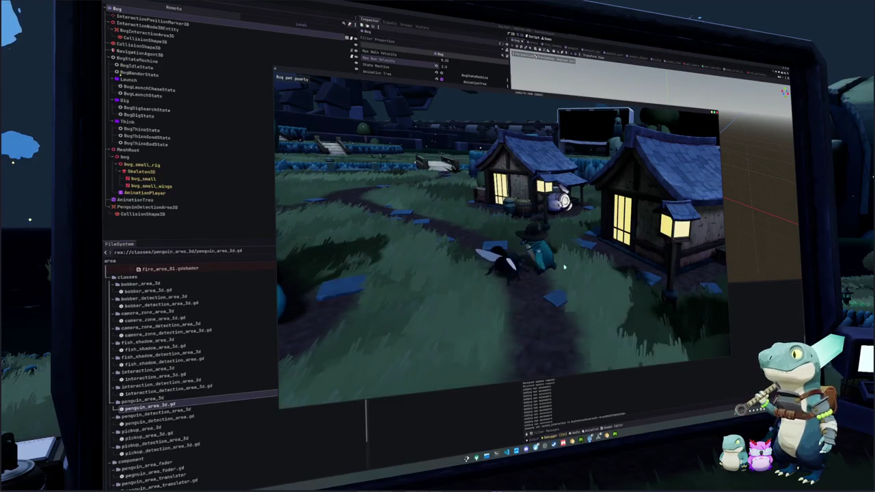
- Jump to the definition in bug.gd, move down to set_run_velocity, then return to the game
key("w")
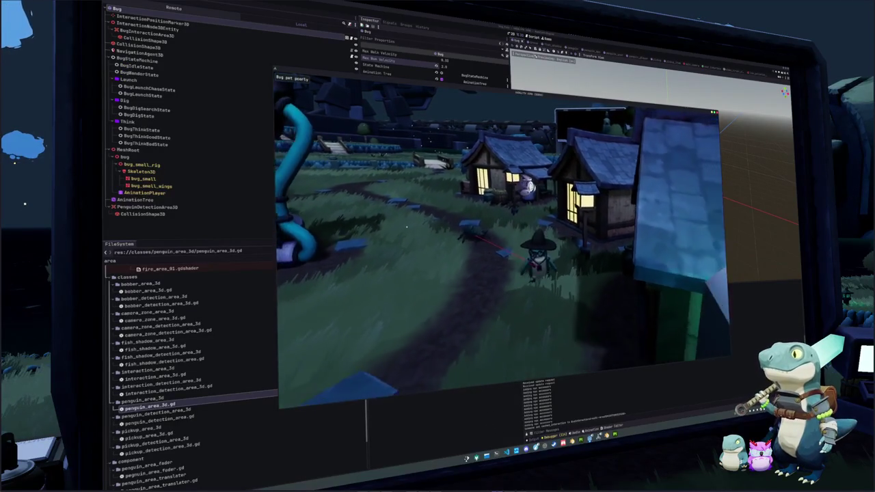
key("w")
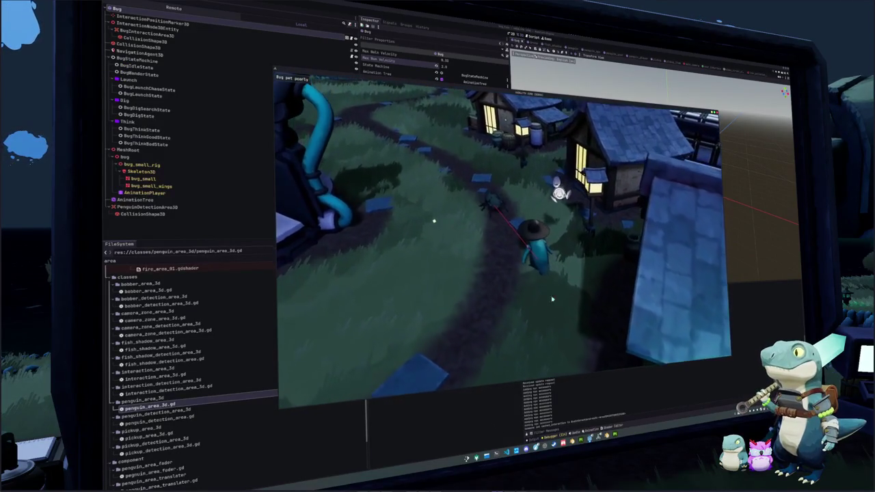
left_click(506, 453)
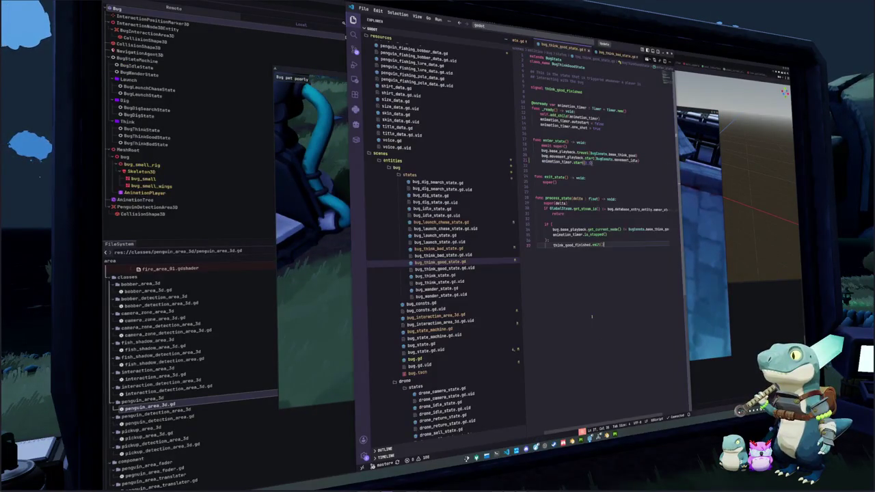
left_click(581, 229, "ctrl")
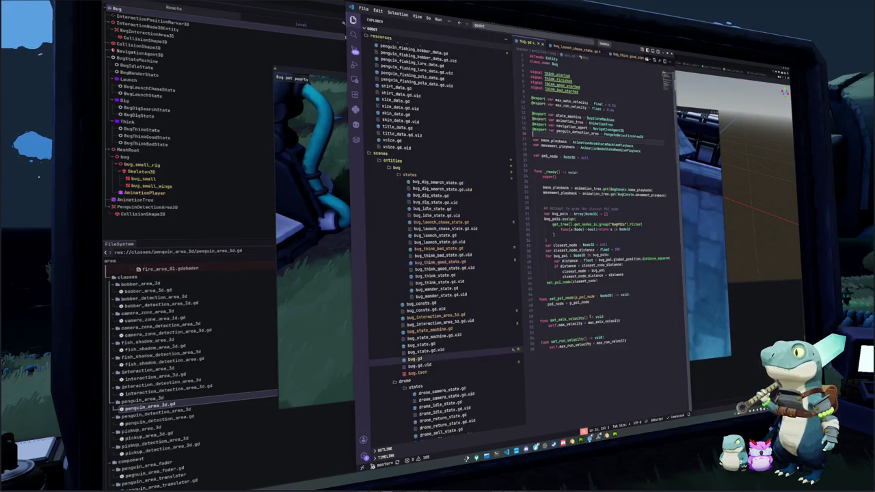
key("Down")
key("Down")
key("Down")
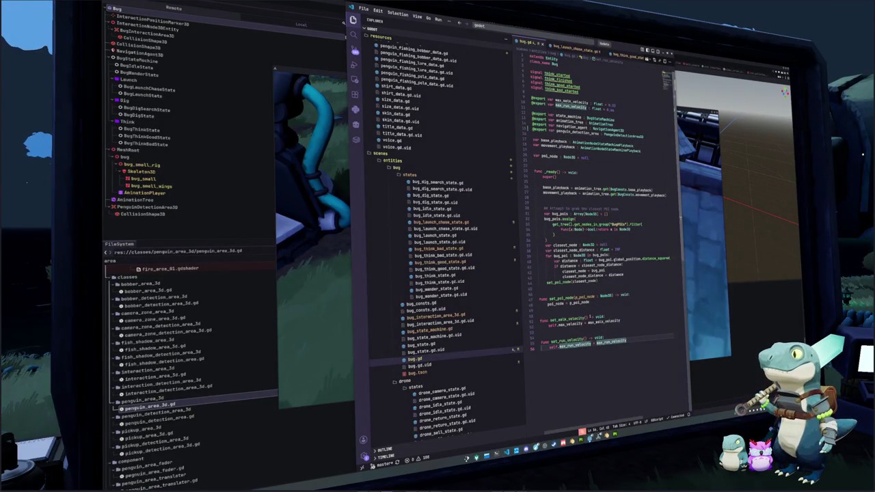
key("alt+Tab")
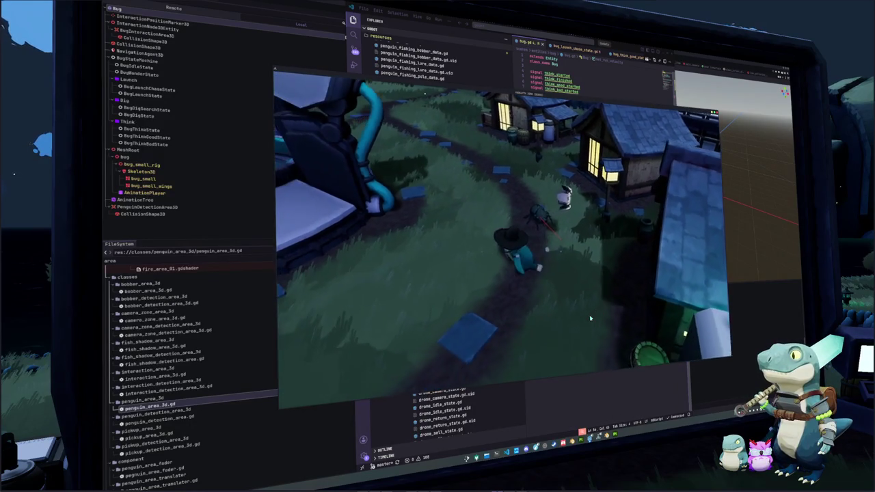
- In the Remote scene tree, select the live Bug and set Max Run Velocity to 10.0
left_click(268, 32)
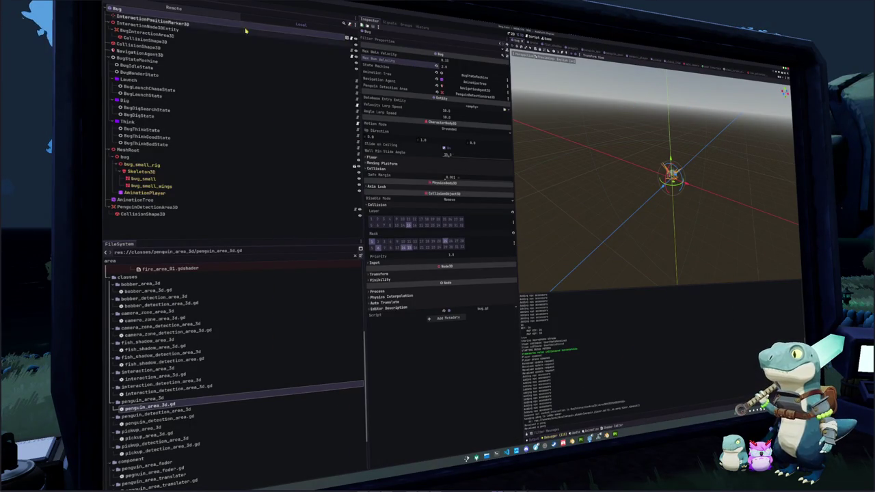
left_click(127, 2)
left_click(173, 8)
left_click(174, 8)
scroll(116, 126, "down", 10)
left_click(112, 147)
left_click(120, 148)
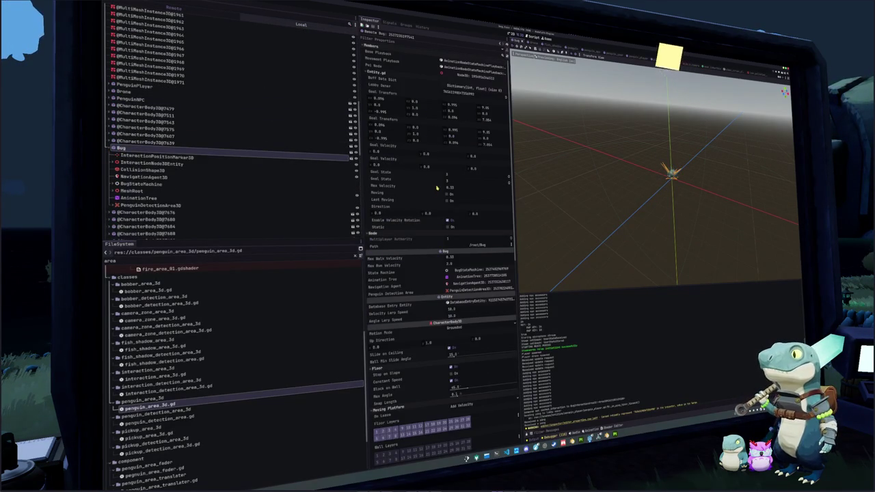
left_click(450, 264)
type("10")
key("Return")
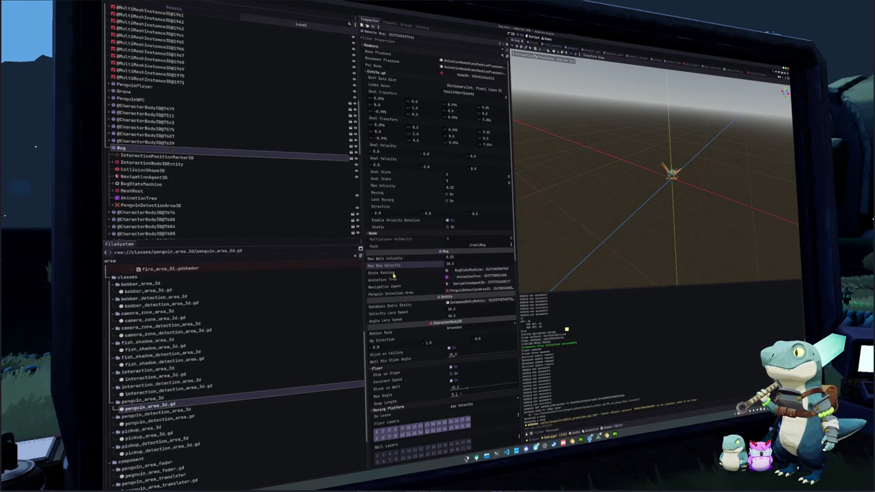
- Retry petting the bug in the running game, then return to bug.gd in VS Code
key("alt+Tab")
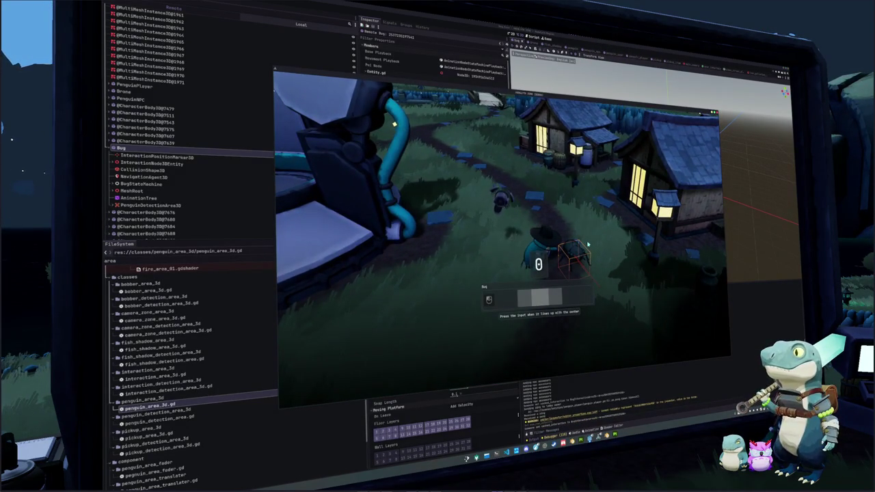
left_click(588, 245)
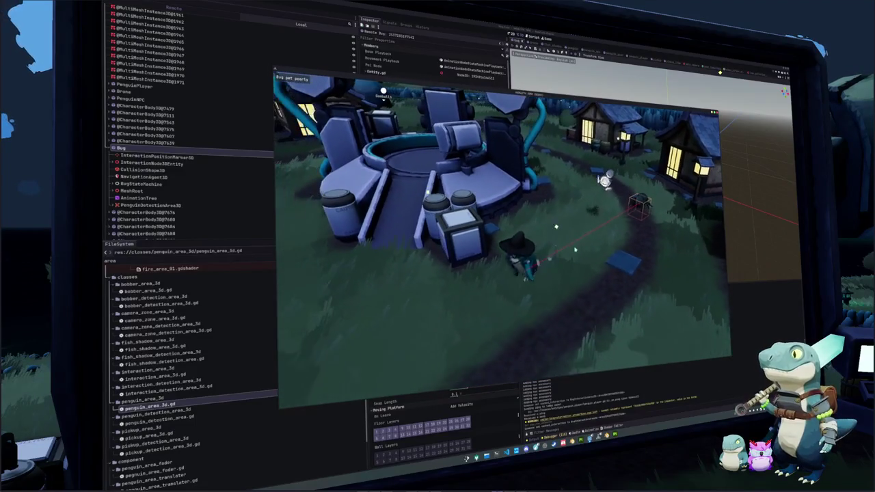
key("w")
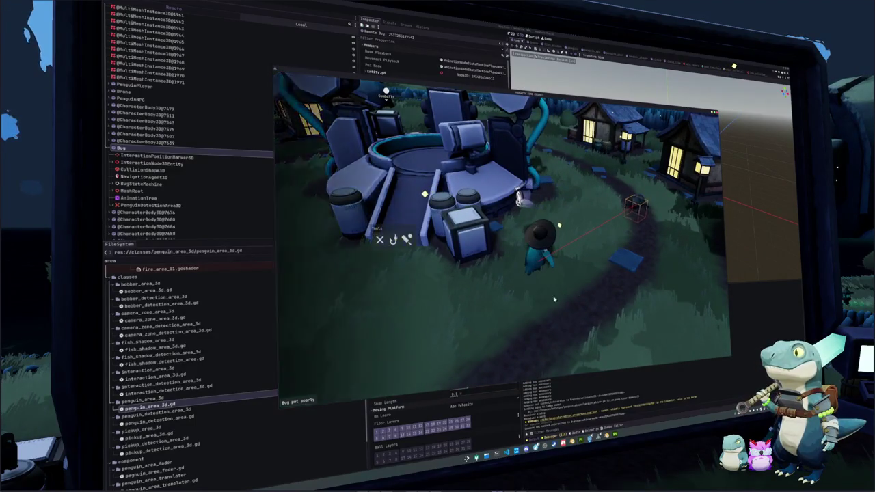
mouse_move(633, 259)
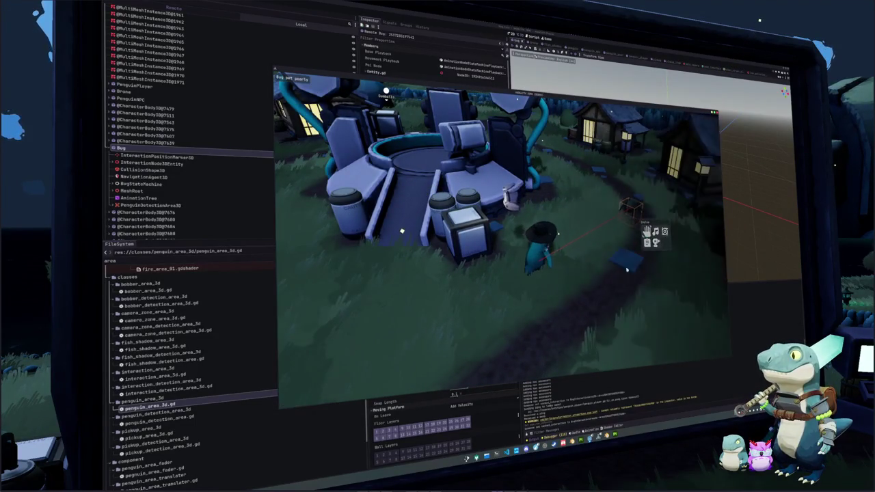
key("alt+Tab")
left_click(541, 337)
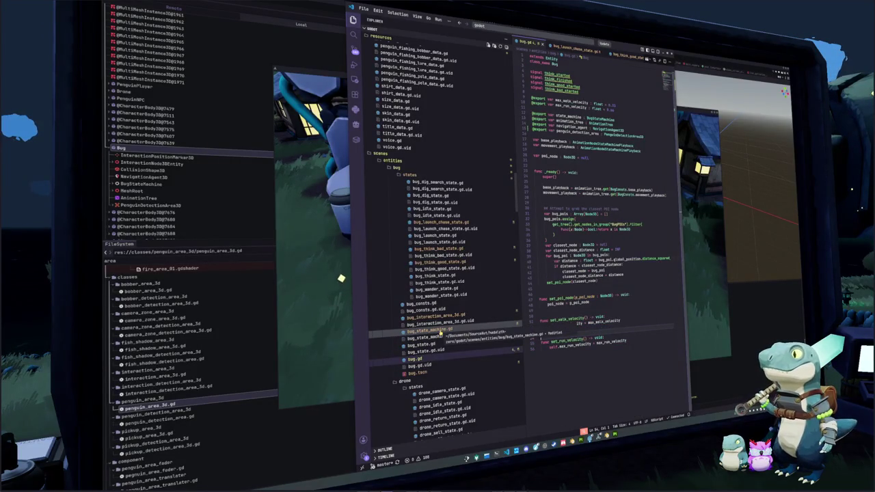
- Check bug_state_machine.gd and bug_launch_chase_state.gd for the set_run_velocity call, then return to Godot
left_click(441, 334)
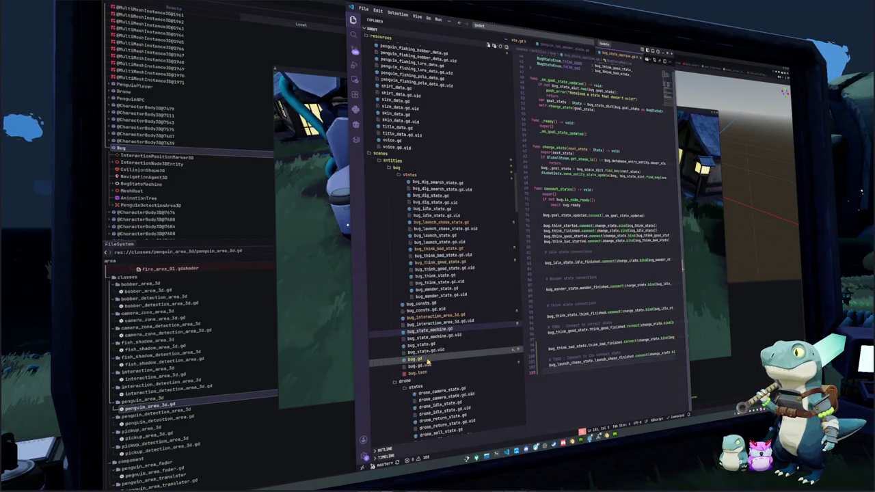
left_click(427, 360)
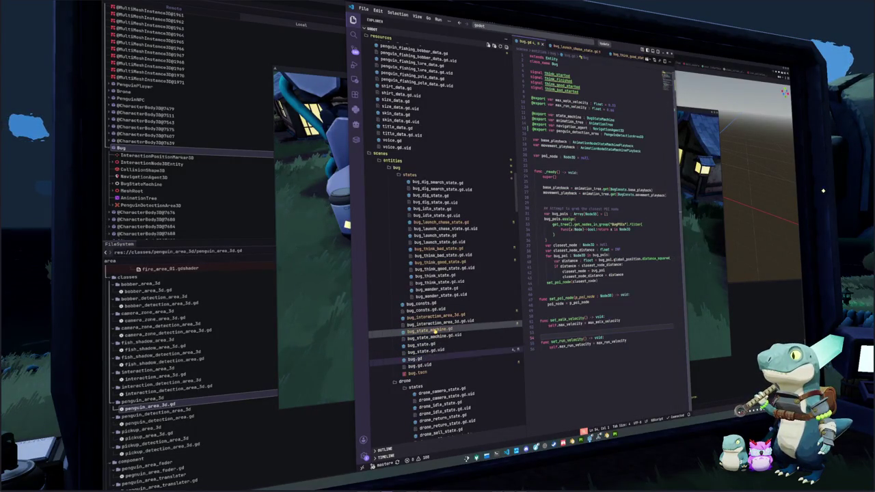
left_click(435, 330)
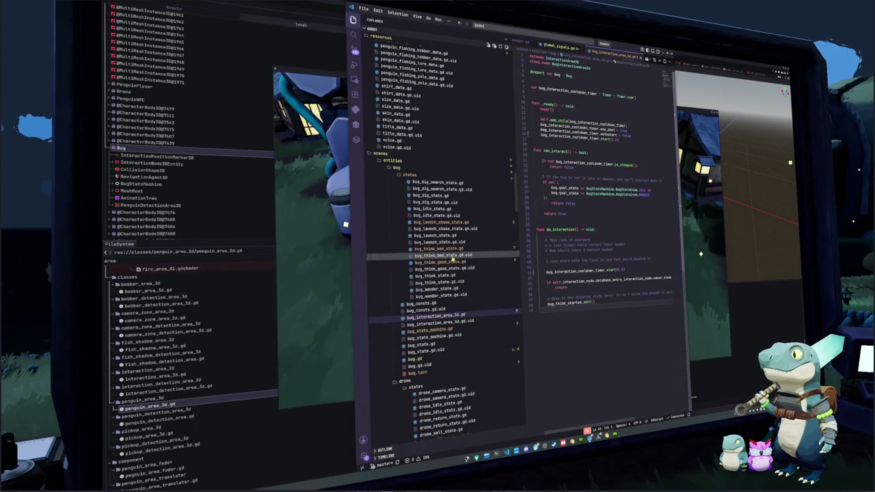
left_click(443, 223)
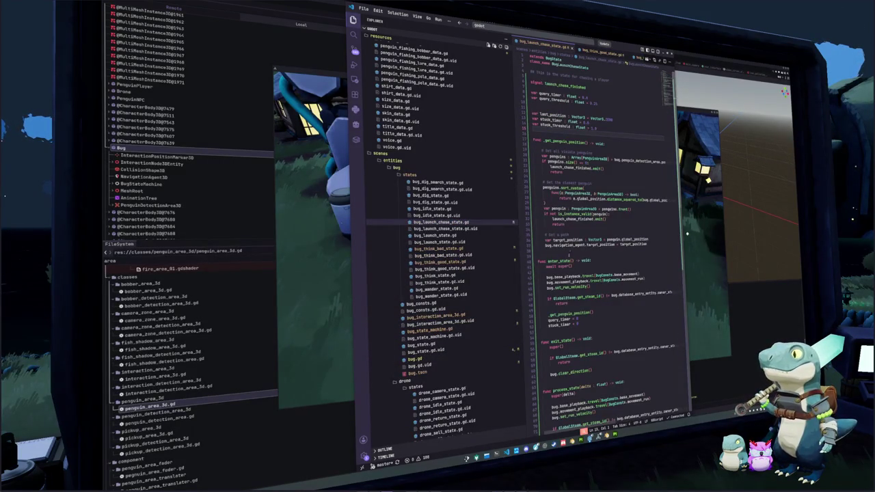
scroll(602, 259, "down", 5)
double_click(571, 297)
scroll(601, 260, "down", 4)
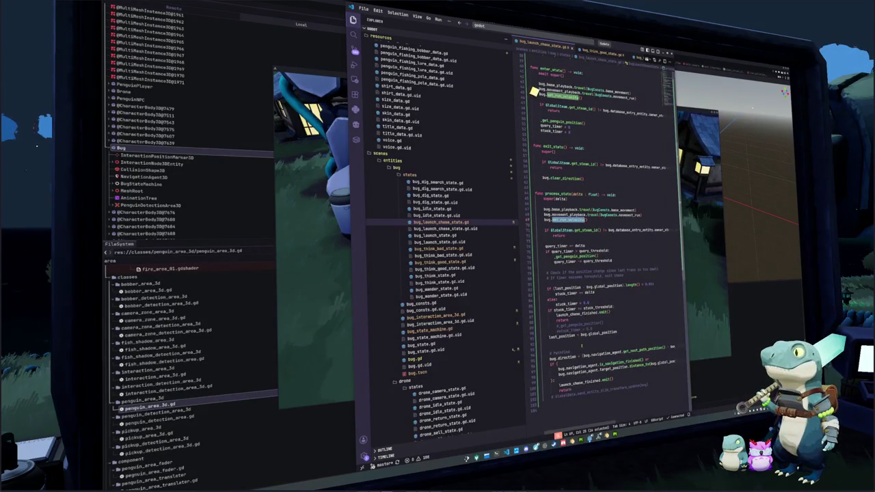
scroll(581, 349, "up", 8)
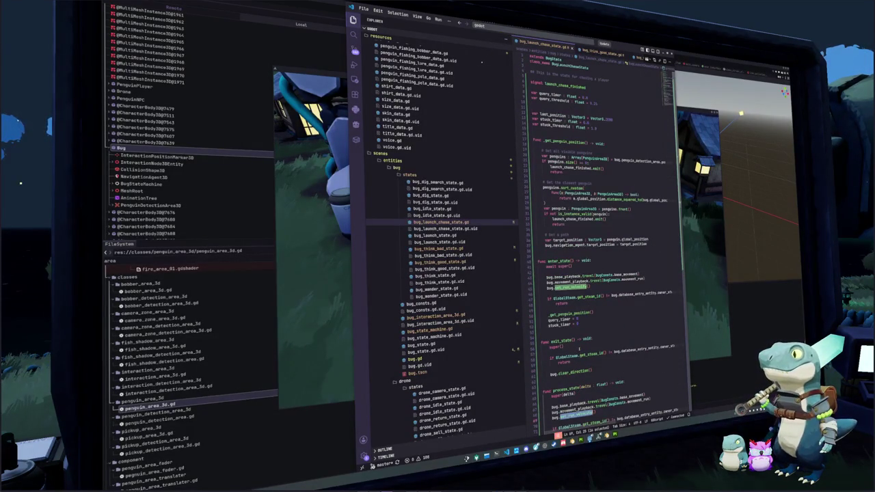
scroll(579, 349, "down", 5)
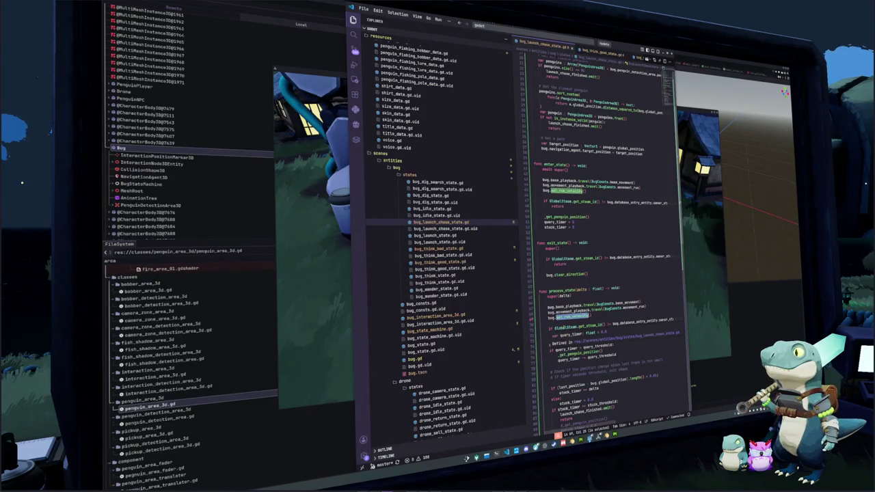
left_click(221, 150)
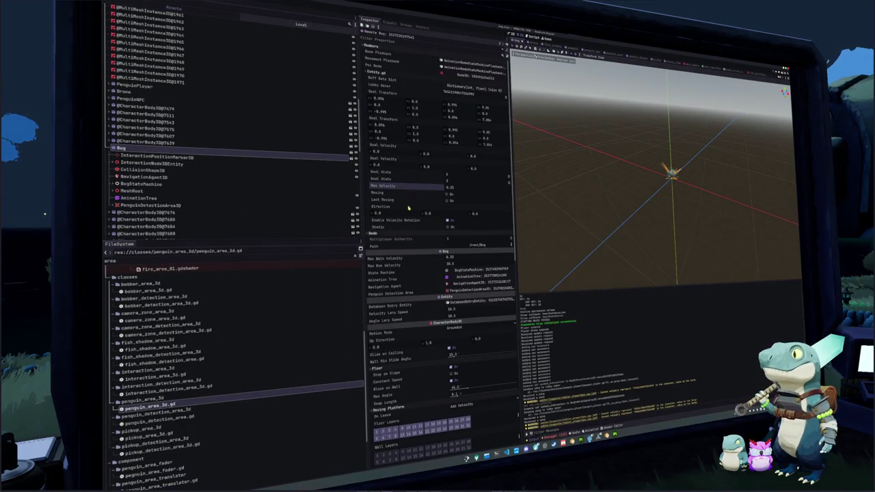
- Check the running game's debugger errors, move the game window aside, and show the Bug scene's node tree
key("alt+Tab")
key("alt+Tab")
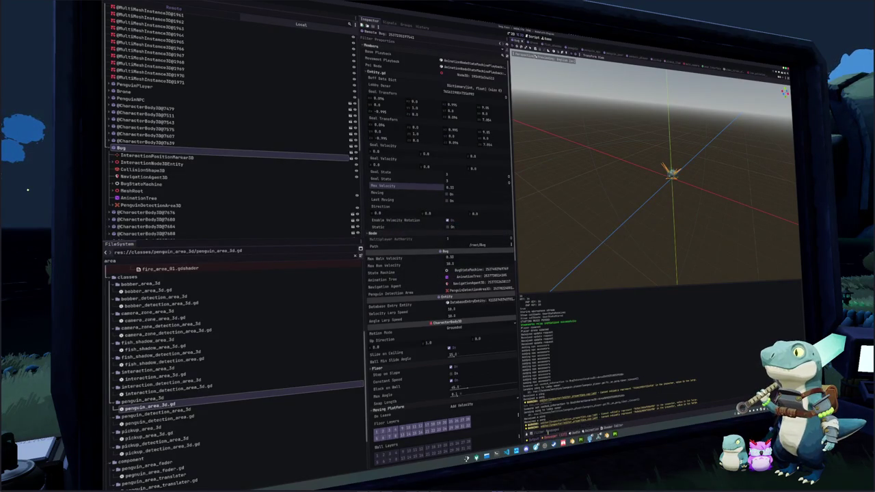
left_click(550, 434)
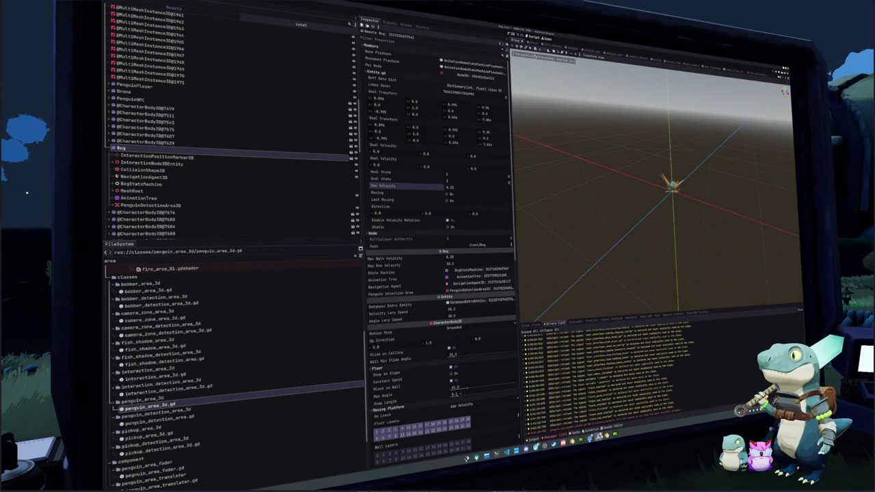
left_click(589, 438)
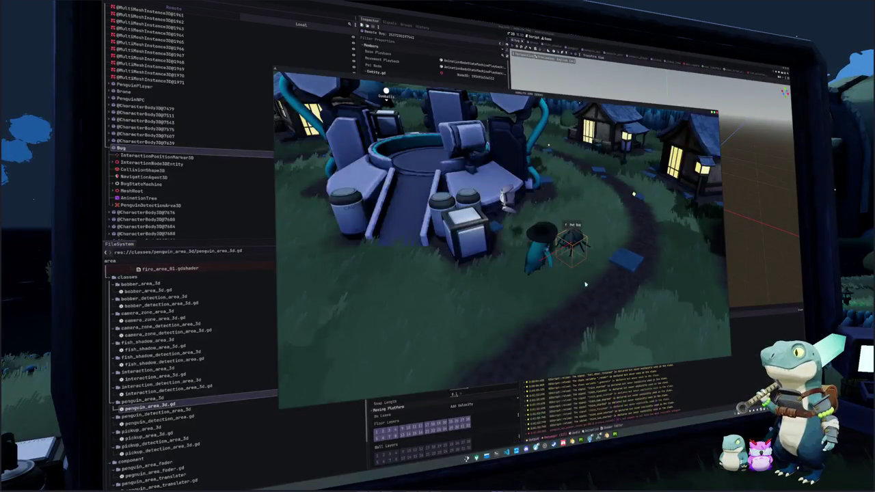
left_click_drag(496, 70, 693, 109)
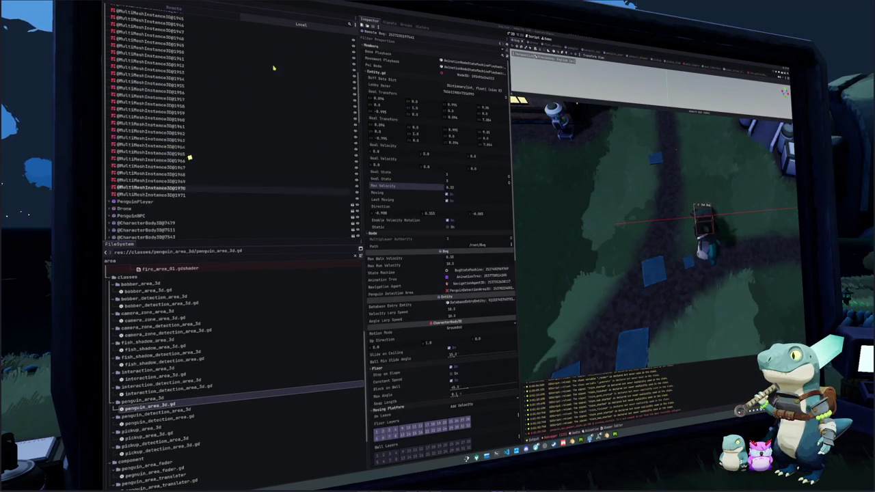
left_click(190, 156)
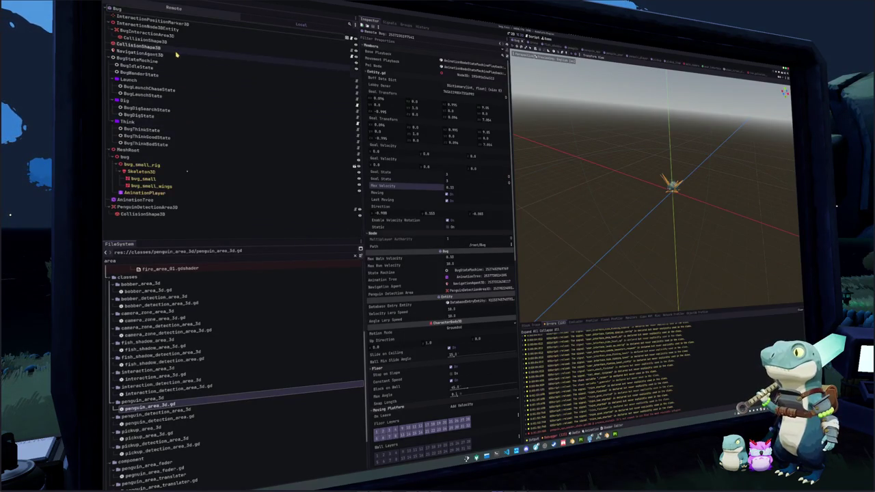
- Change the Radius of PenguinDetectionArea3D's CollisionShape3D and run the game to test it
left_click(167, 216)
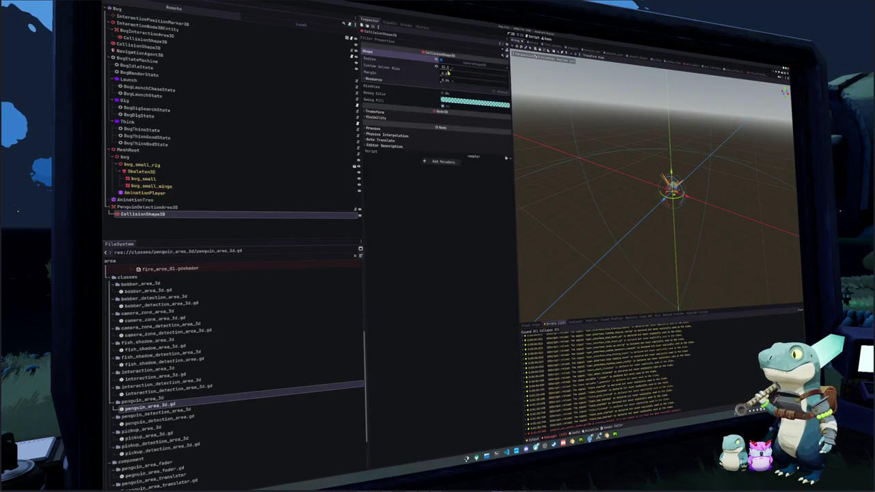
left_click(463, 67)
key("Return")
key("F5")
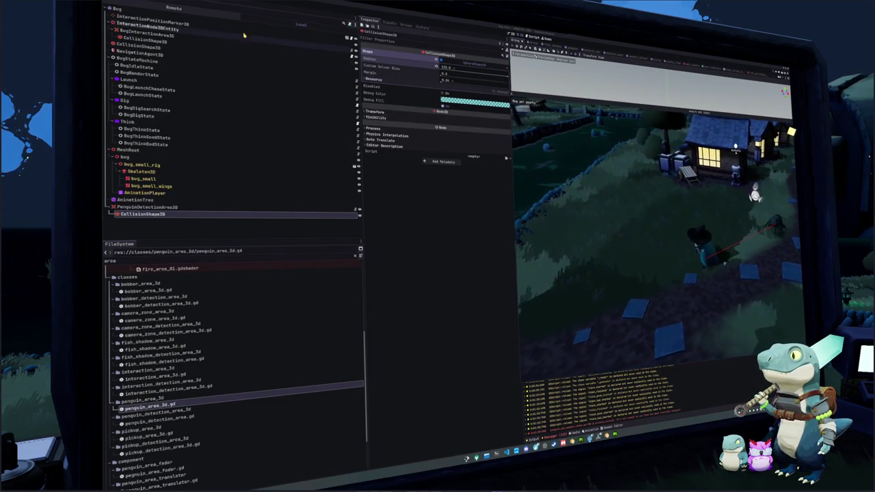
- Restart the game, inspect the live Bug node's properties, then return to the code editor
key("F8")
key("F5")
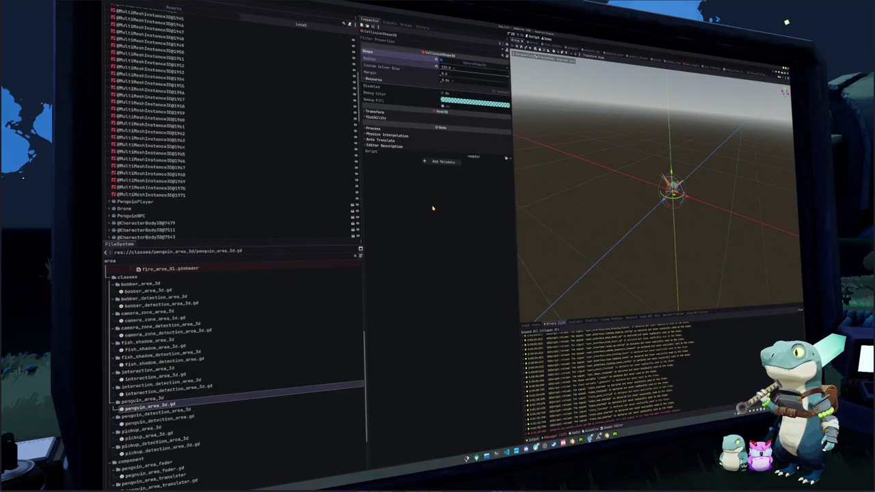
scroll(144, 198, "down", 5)
left_click(218, 147)
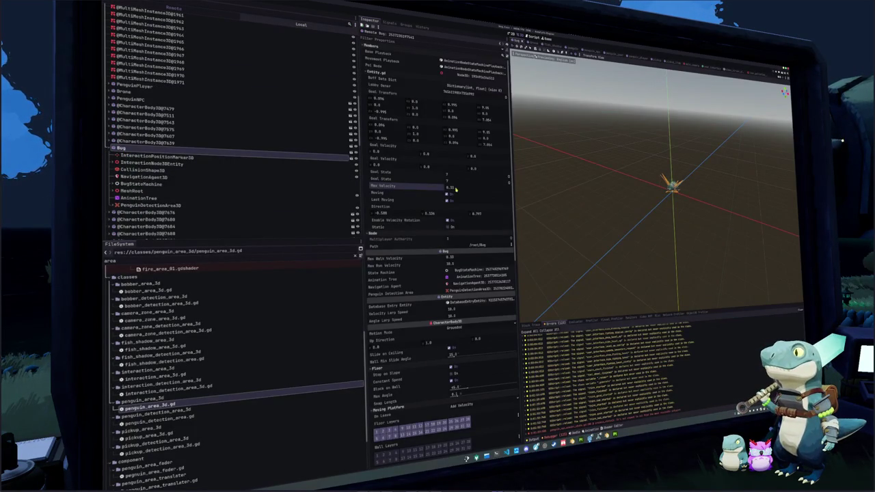
key("alt+Tab")
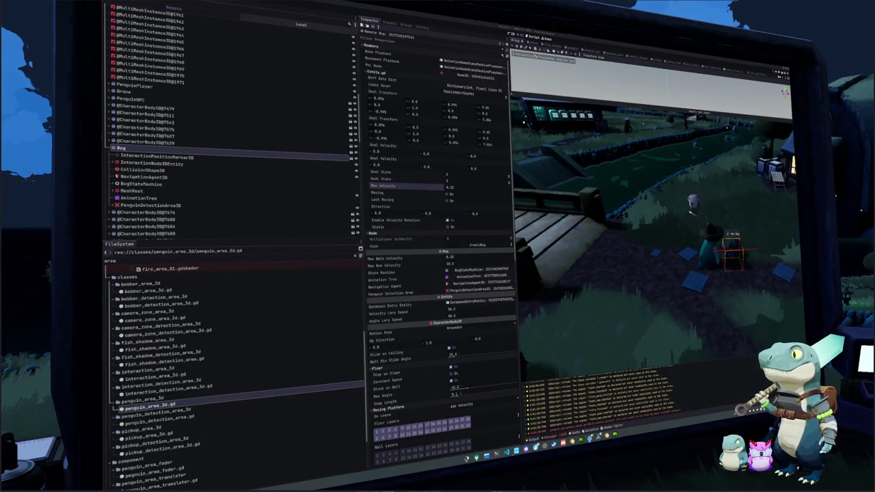
left_click(506, 453)
left_click(604, 335)
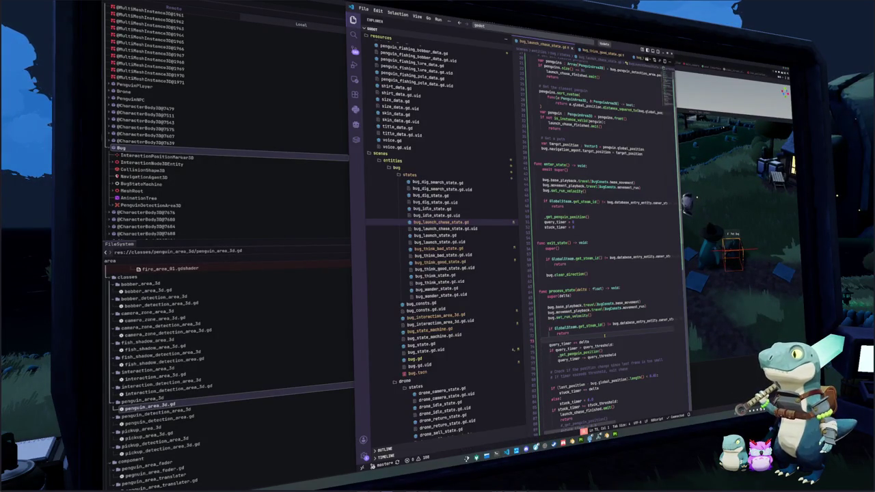
- Close the launch chase and think state scripts, leaving only bug.gd open
scroll(604, 335, "down", 5)
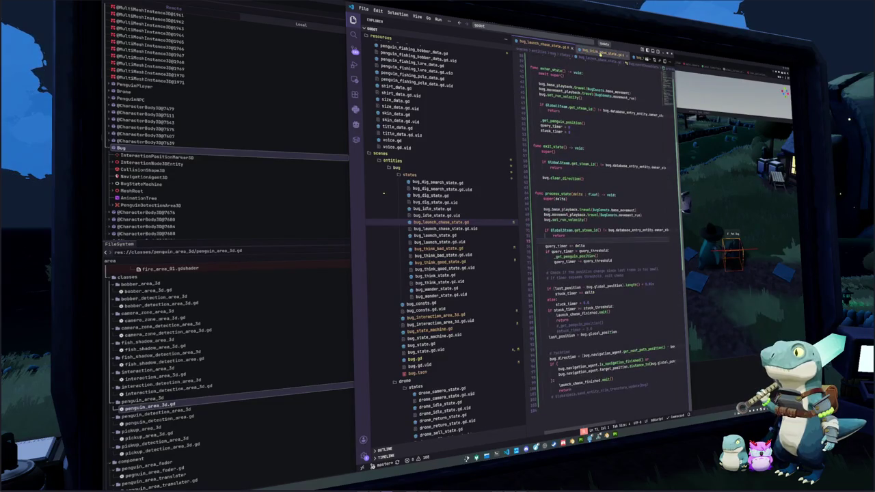
key("ctrl+w")
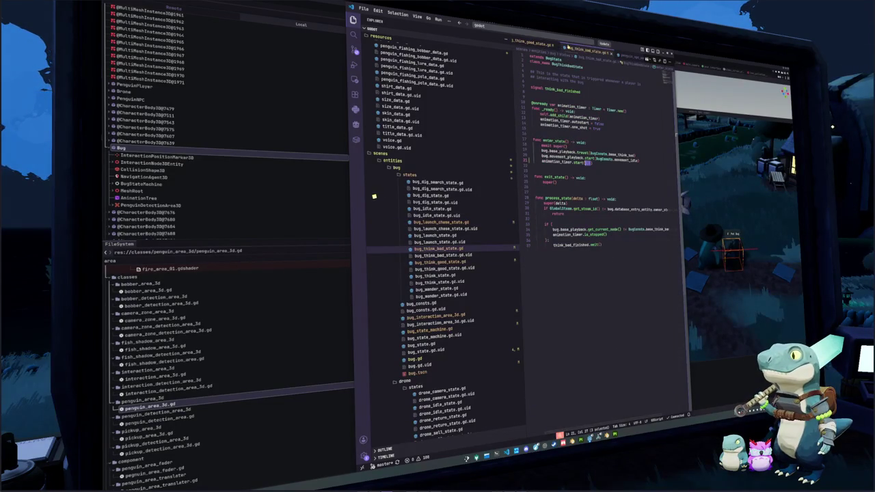
left_click(576, 134)
key("ctrl+w")
key("ctrl+w")
key("ctrl+w")
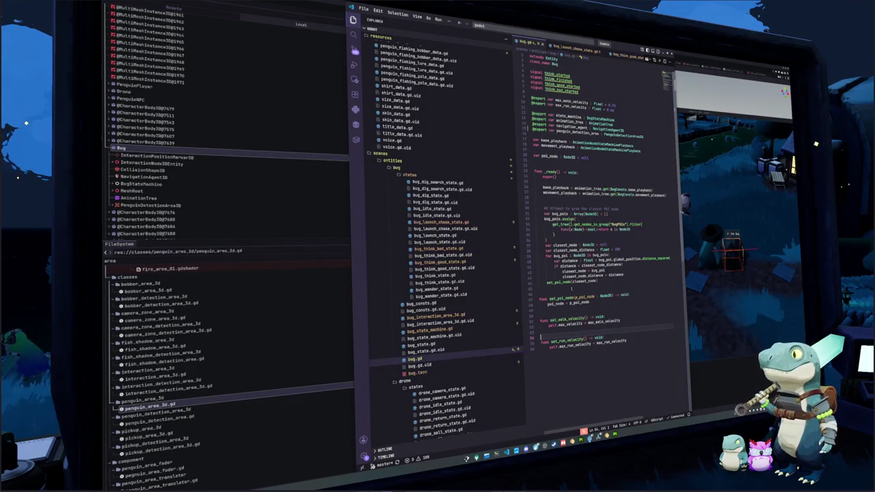
- Make set_run_velocity assign max_velocity instead of max_run_velocity and save bug.gd
double_click(570, 324)
key("ctrl+c")
double_click(570, 345)
key("ctrl+v")
key("End")
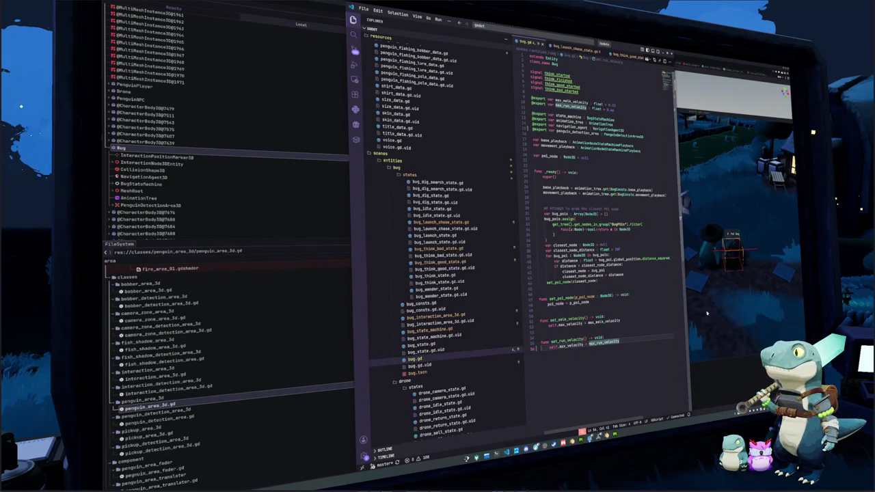
left_click(690, 318)
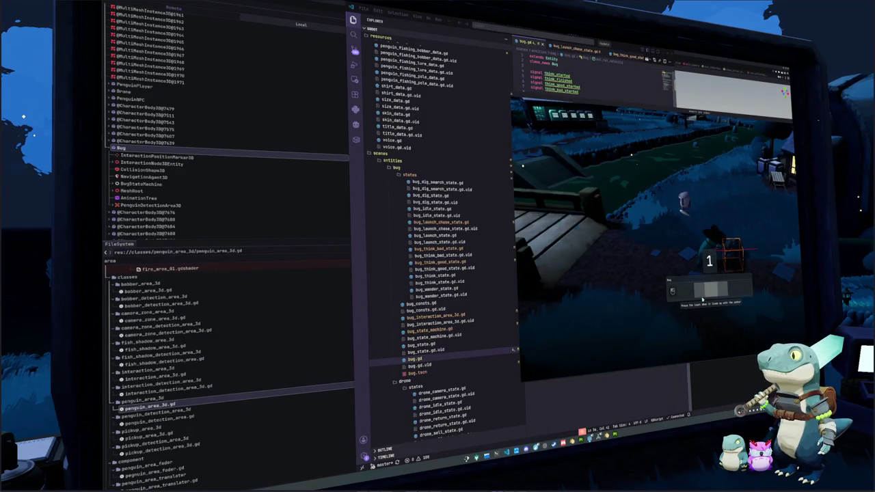
- Dismiss the bug minigame prompt, check the Bug node in the editor, then go back to VS Code
left_click(700, 313)
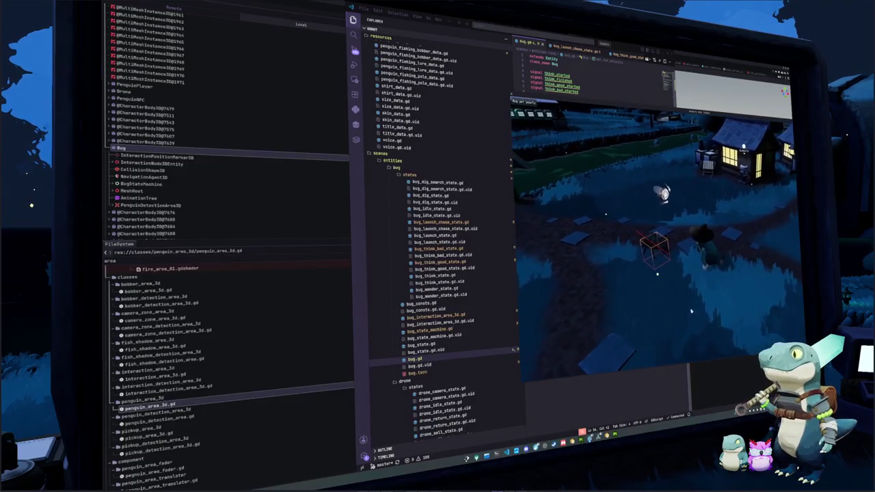
left_click(179, 150)
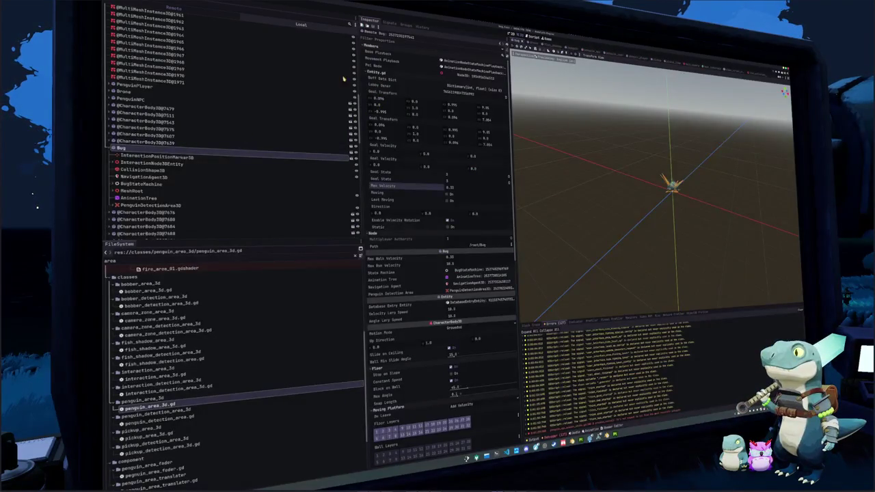
scroll(289, 23, "down", 5)
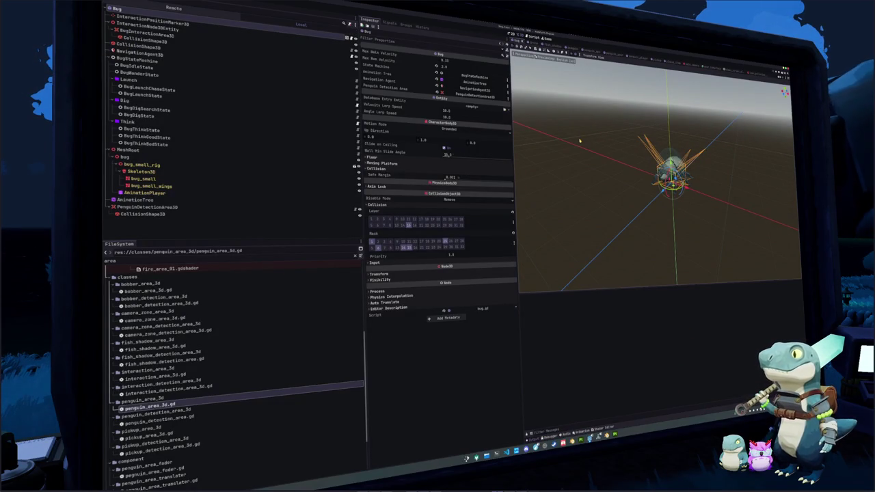
left_click(506, 453)
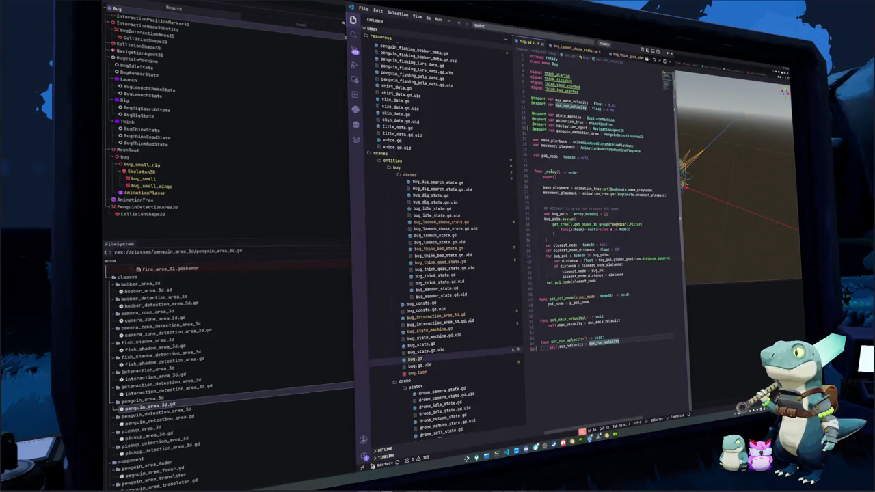
- Remove the 1.5 duration argument from animation_timer.start() in bug_think_good_state.gd
left_click(451, 249)
double_click(586, 162)
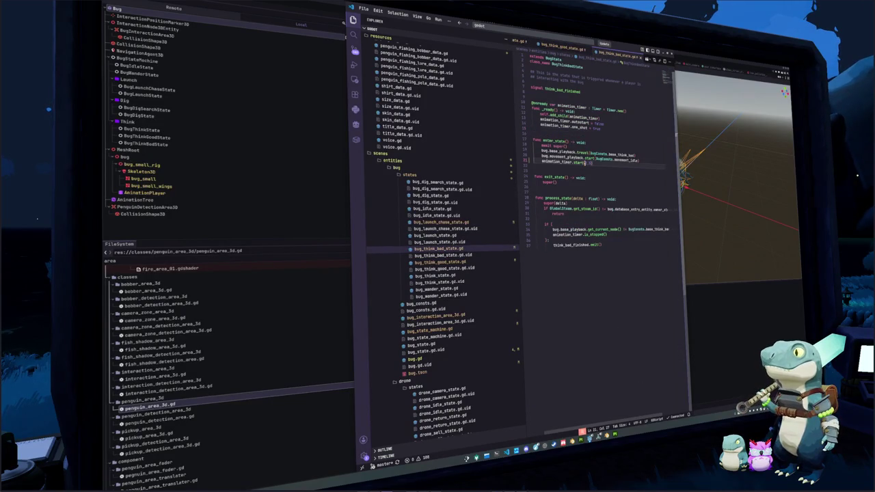
type("1.")
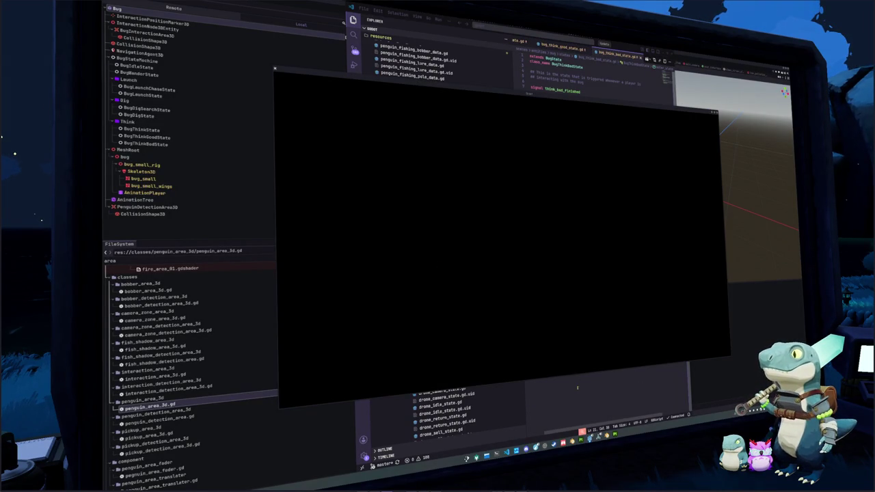
key("alt+Tab")
left_click(584, 162)
double_click(585, 162)
key("BackSpace")
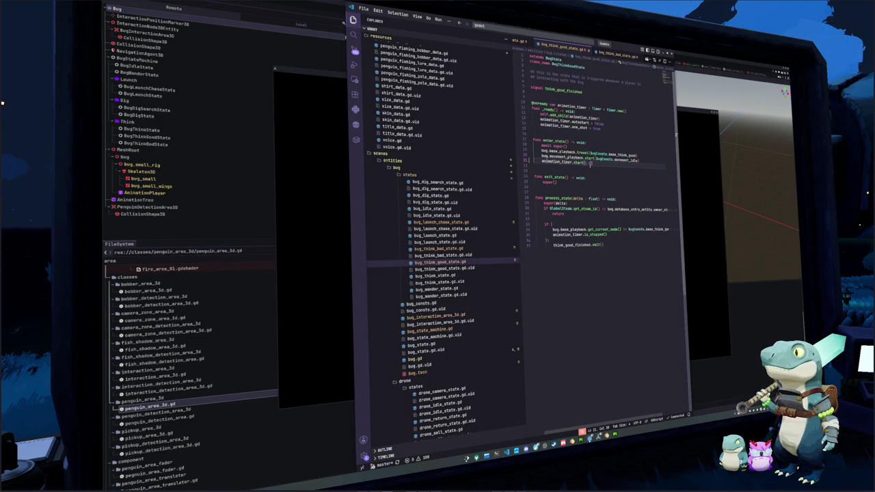
key("End")
key("Return")
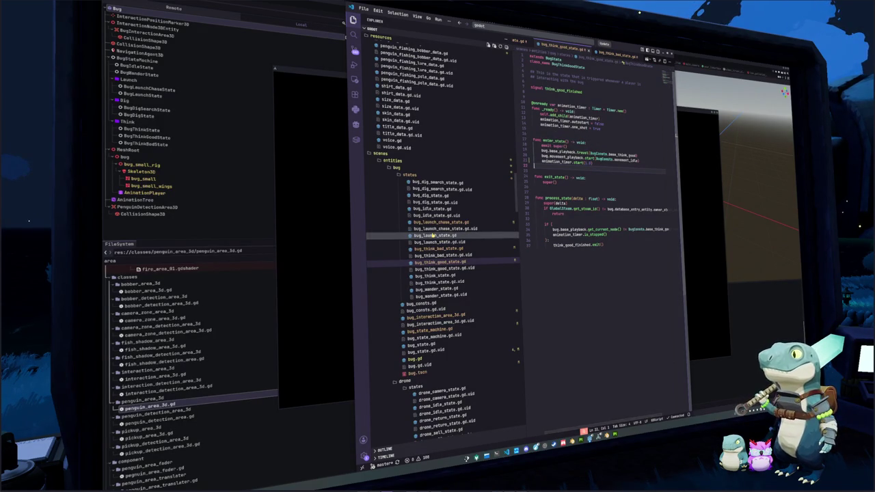
- Open bug_launch_state.gd and start a singleplayer game in the running game window
left_click(437, 235)
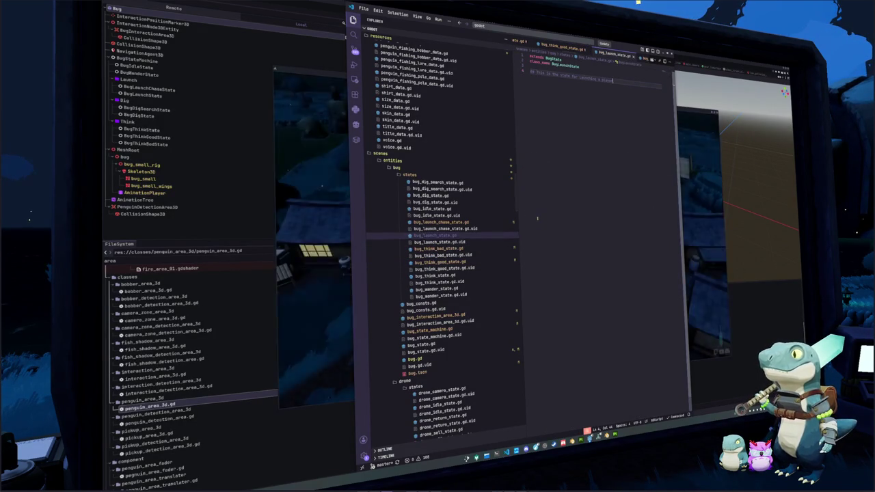
left_click(710, 212)
left_click(539, 265)
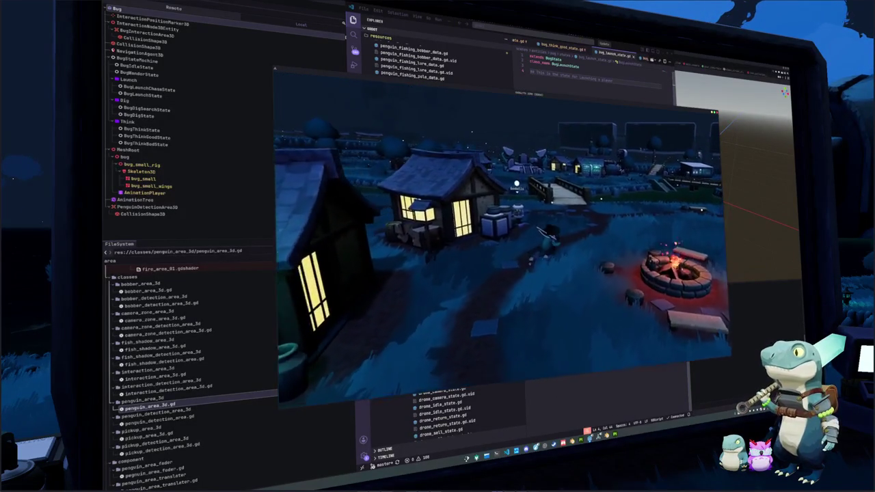
- Walk the character over the bridge to the bug to trigger its prompt, then quit the game
key("w")
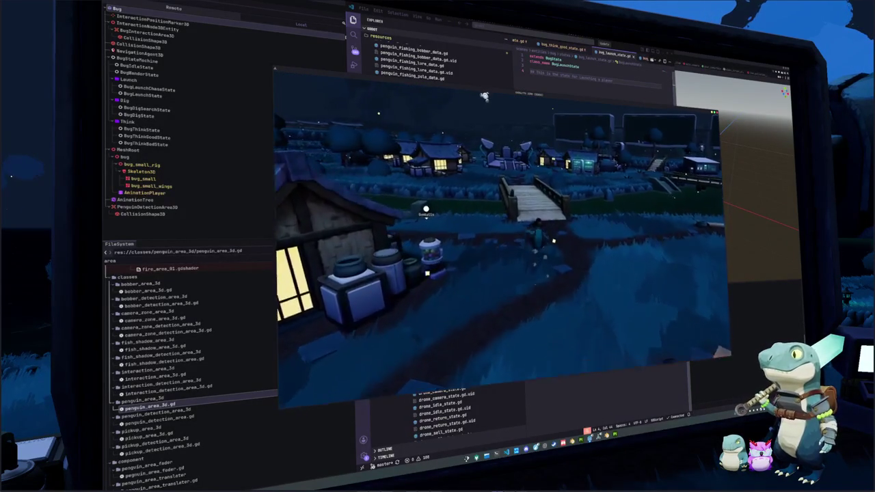
key("w")
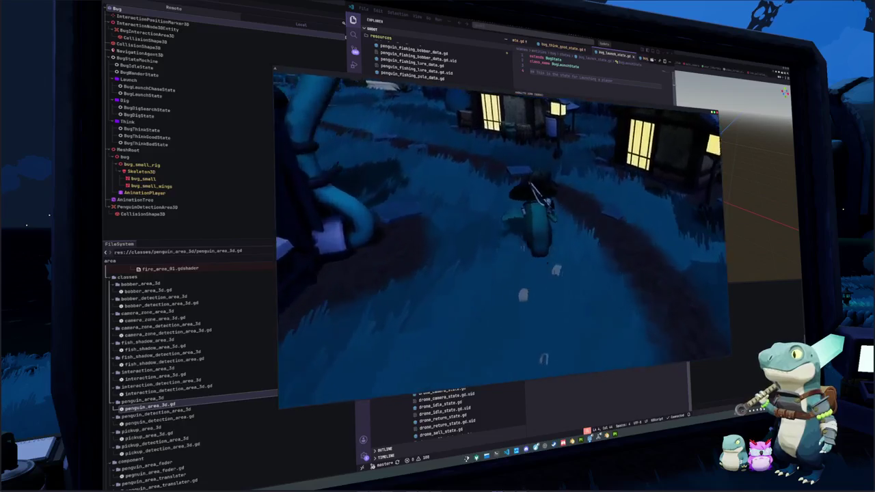
key("w")
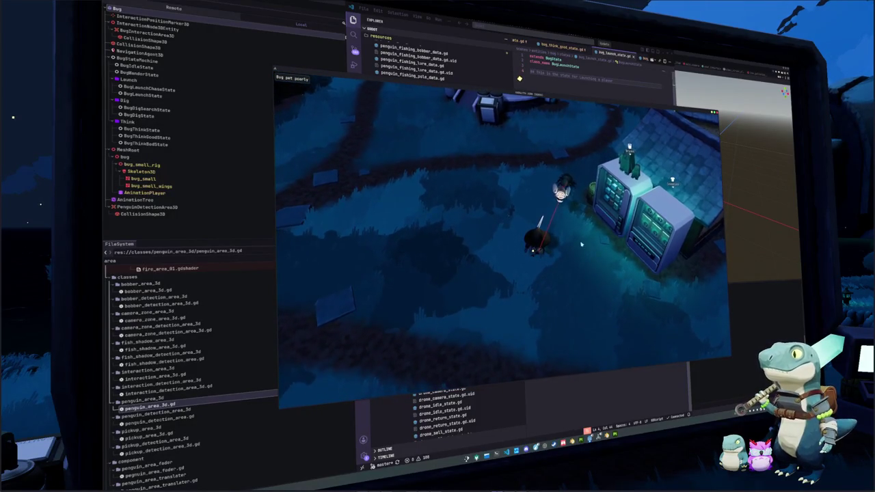
key("Escape")
key("Escape")
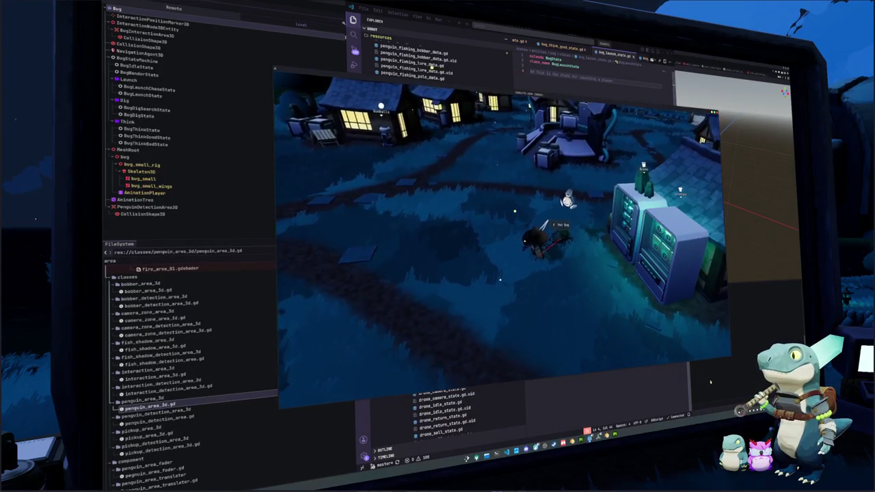
key("F8")
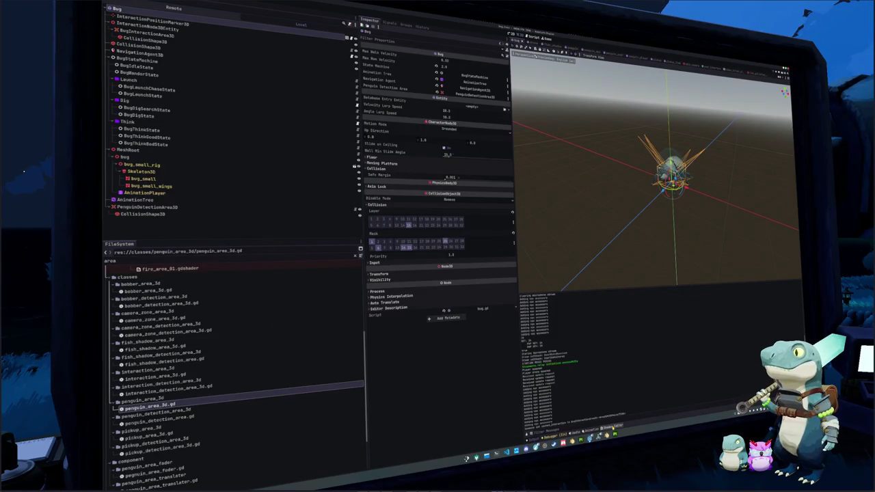
- In the Bug's AnimationTree, set the run blend tree's TimeScale to 1.5 and collapse the bottom panel
left_click(596, 430)
left_click(611, 430)
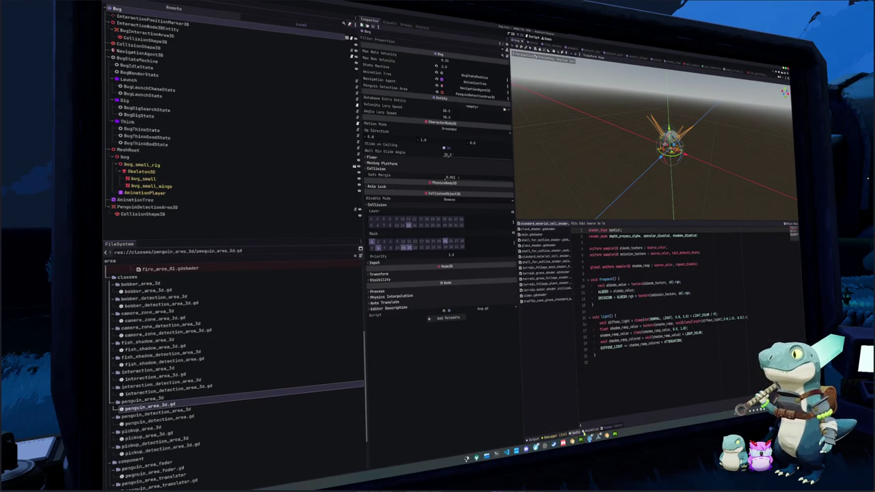
left_click(259, 199)
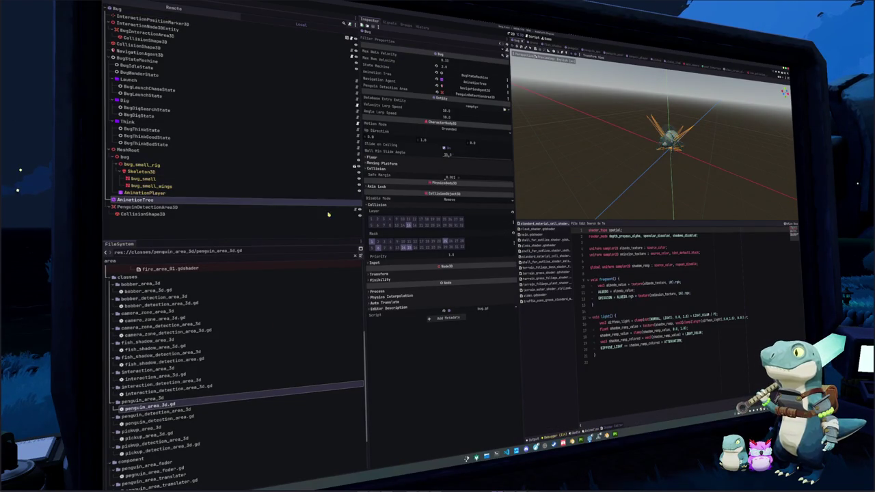
left_click(595, 274)
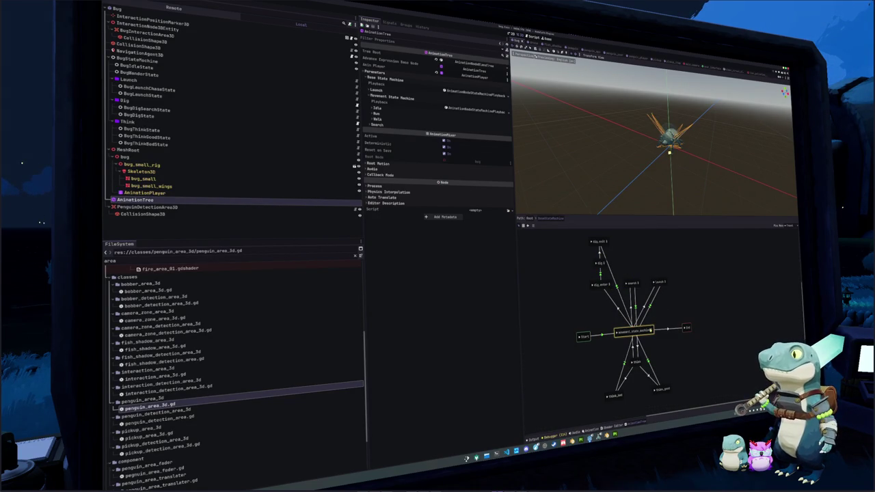
left_click(651, 330)
left_click(664, 271)
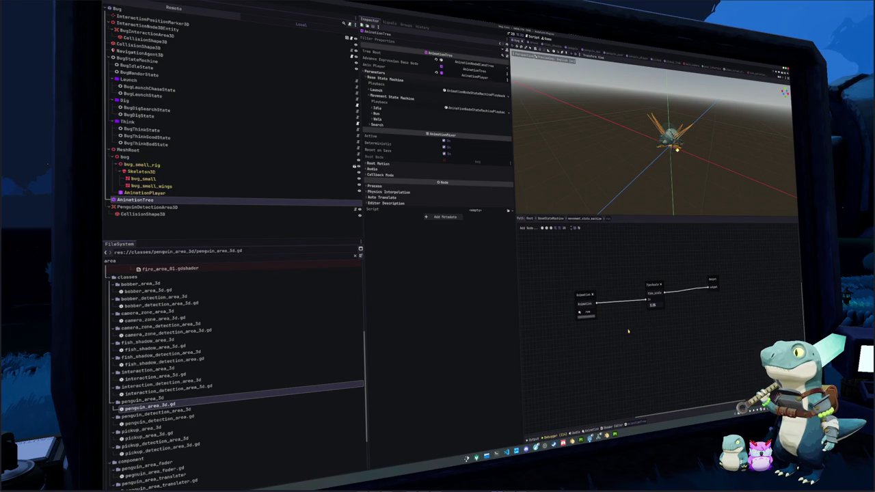
type(".5")
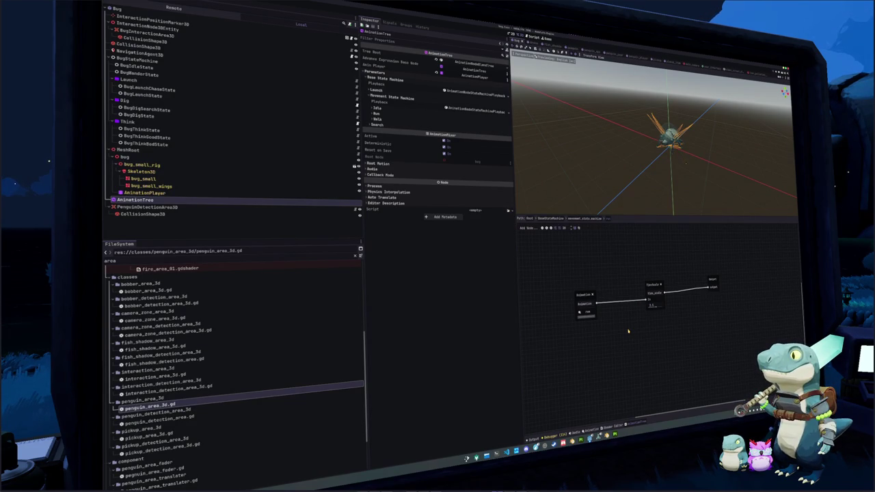
key("ctrl+j")
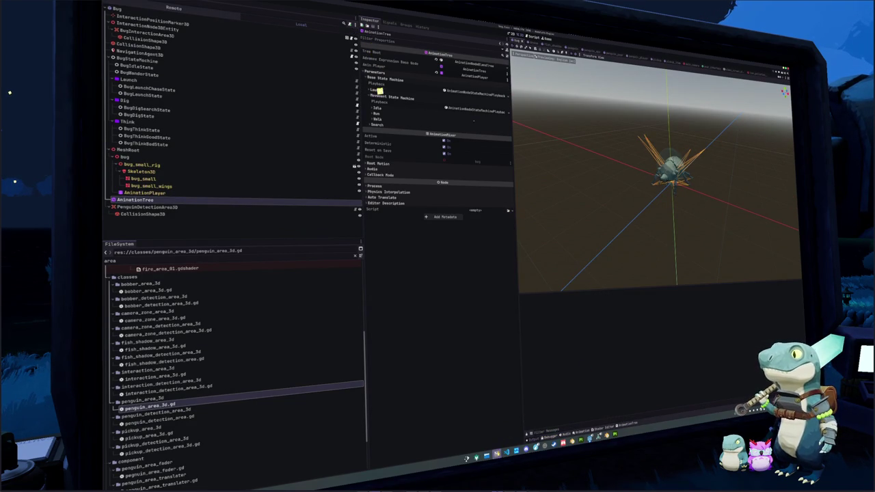
- Launch the game and open penguin_tool_bat_ready_state.gd through the quick-open file search
key("super+2")
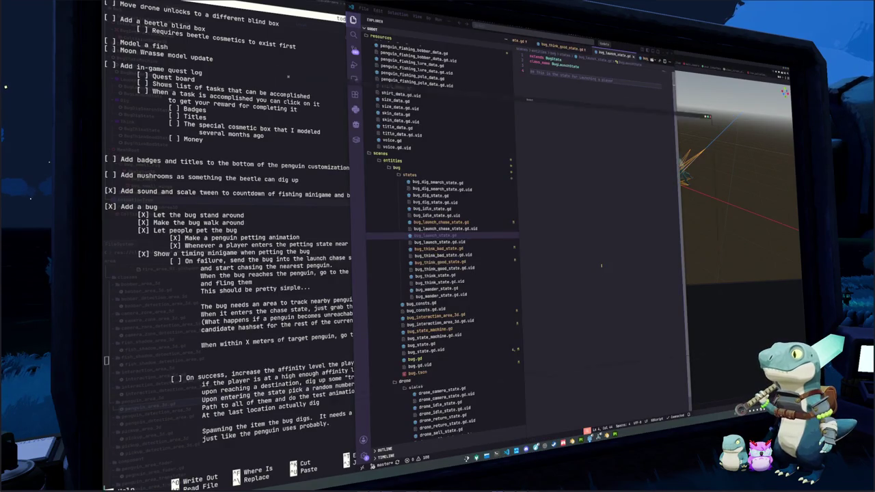
key("F5")
key("ctrl+p")
key("Down")
key("Down")
key("Down")
key("Down")
key("Down")
key("Down")
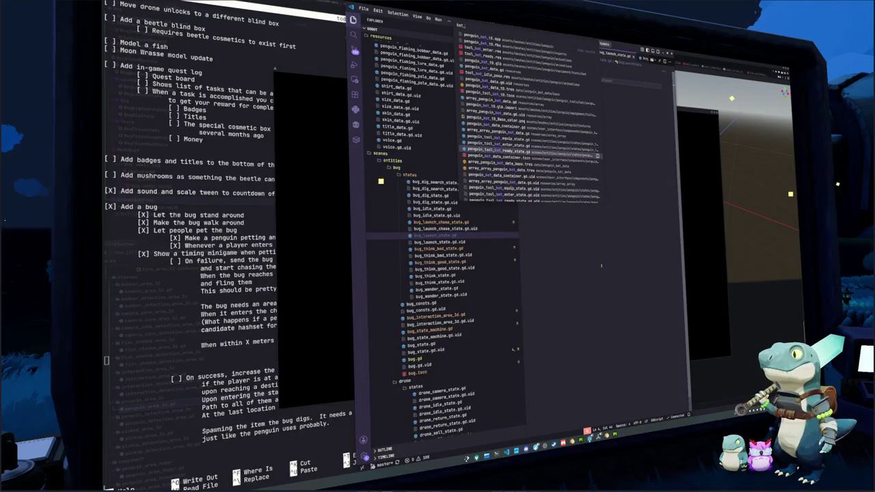
key("Escape")
key("ctrl+p")
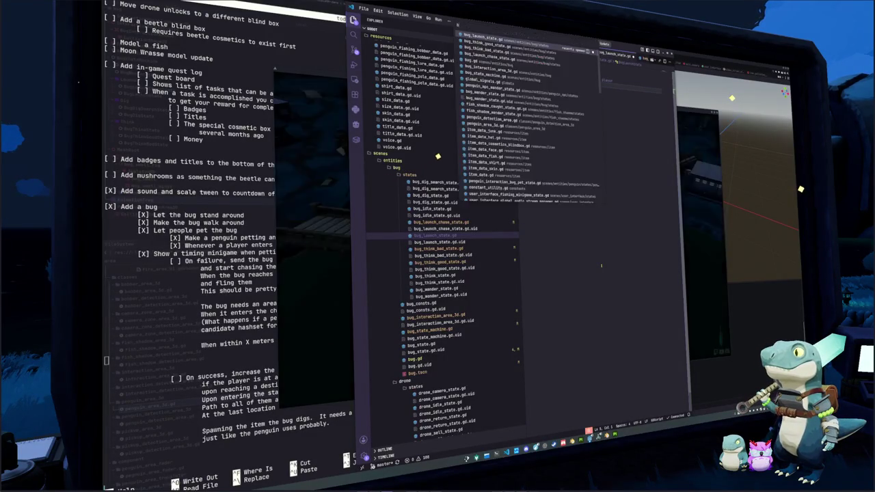
type("bat_ready_stat")
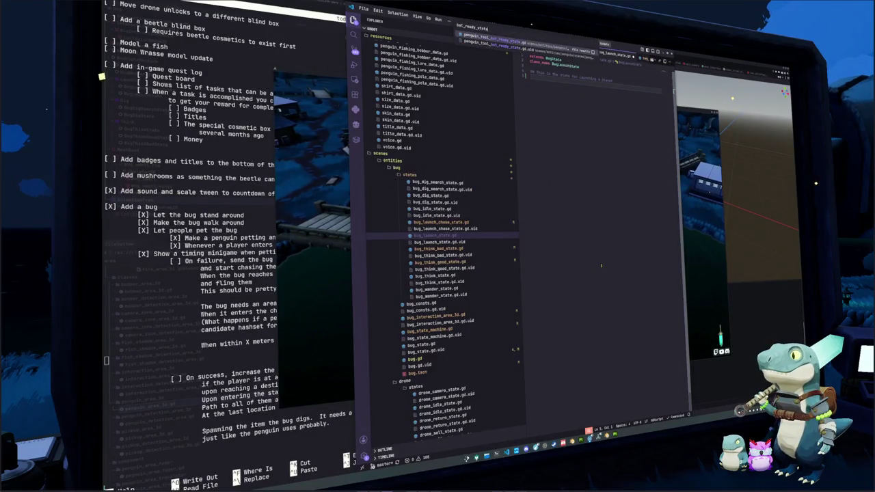
key("Return")
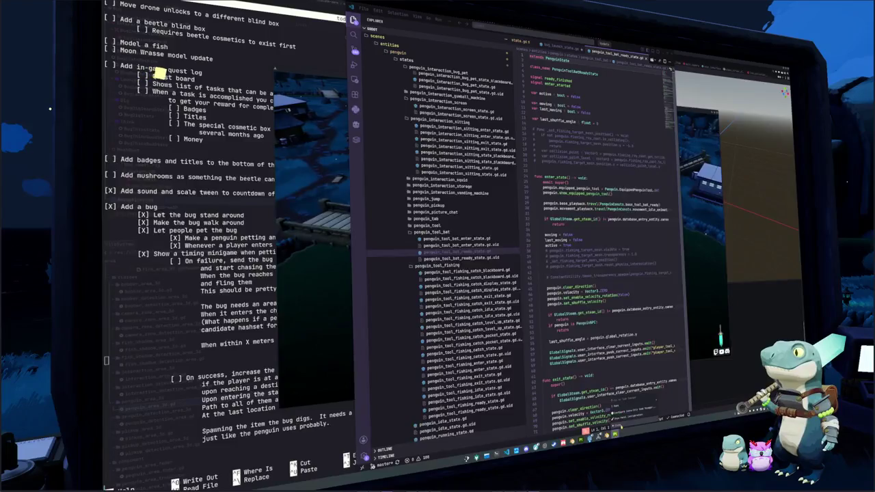
left_click(612, 433)
left_click(524, 230)
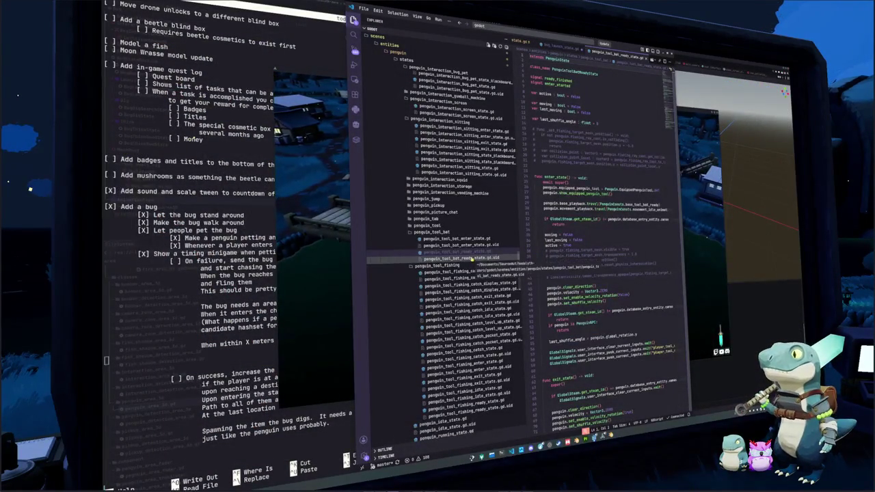
- Jump from the check_overlap() call in penguin_tool_bat_enter_state.gd to its definition
left_click(457, 238)
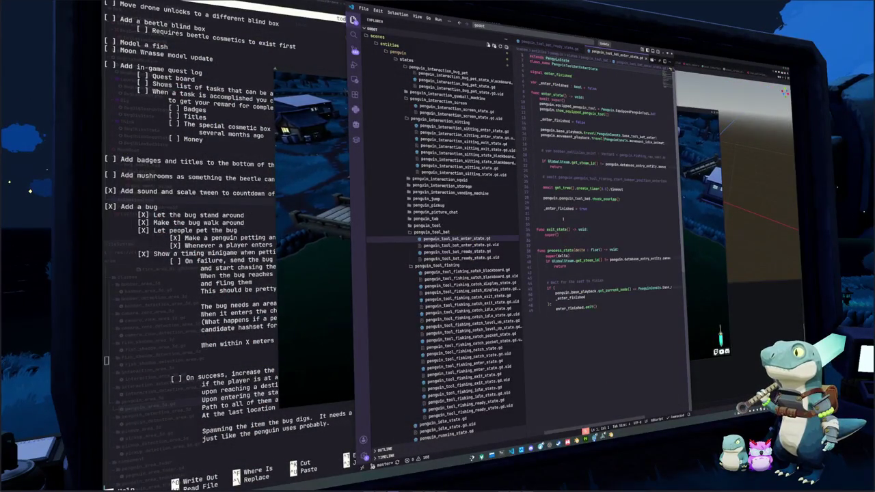
left_click(605, 198)
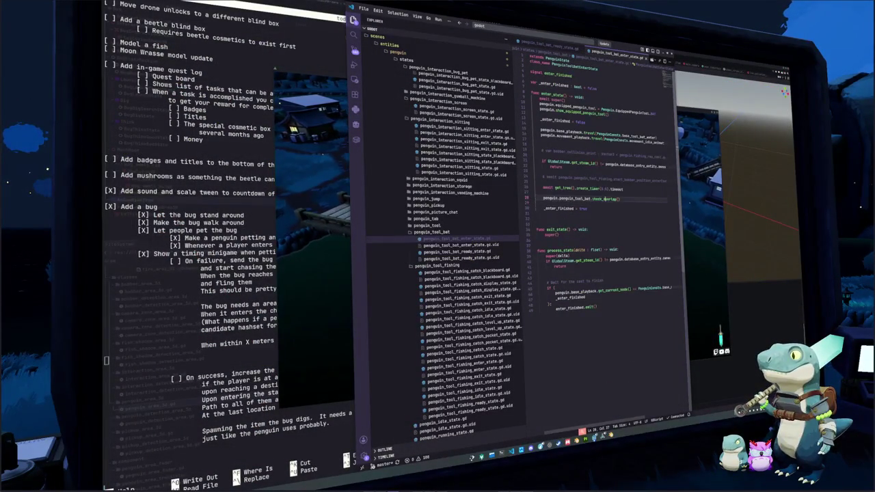
key("ctrl+l")
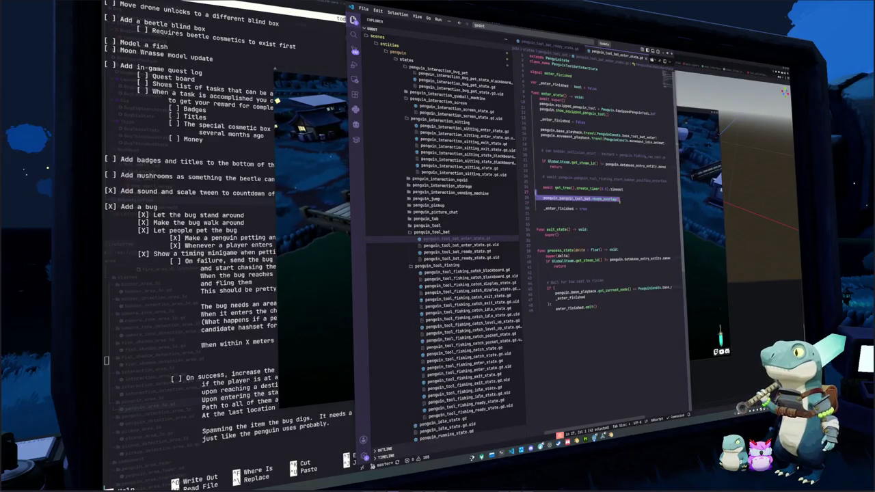
key("F12")
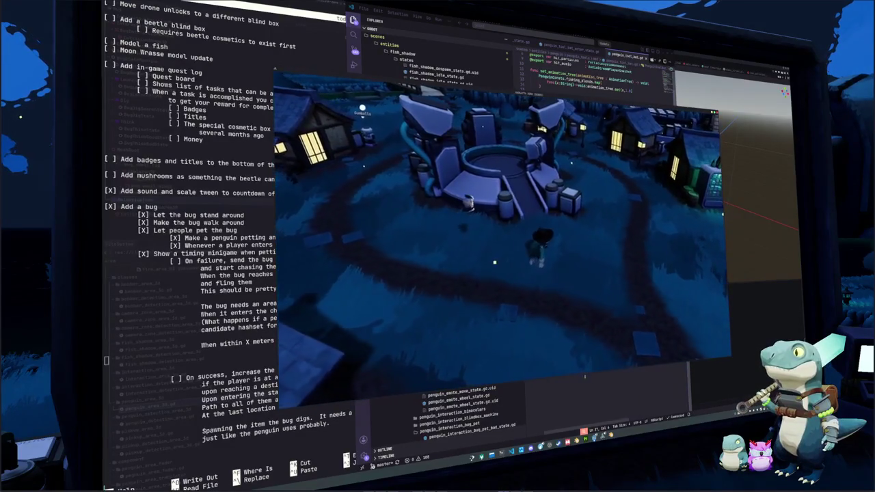
- Copy the whole check_overlap function from penguin_tool_bat.gd and review lines 50–61
key("alt+Tab")
left_click(536, 207, "shift")
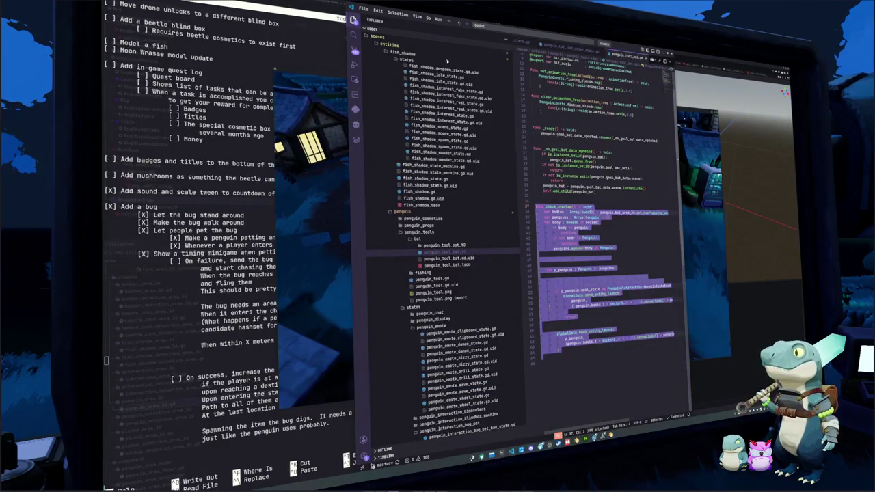
key("Right")
left_click(539, 326)
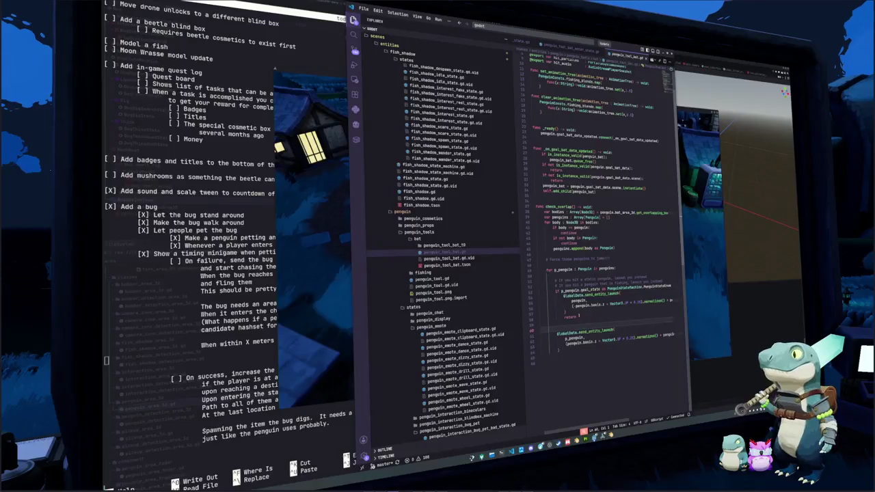
key("Up")
key("Up")
key("Up")
key("End")
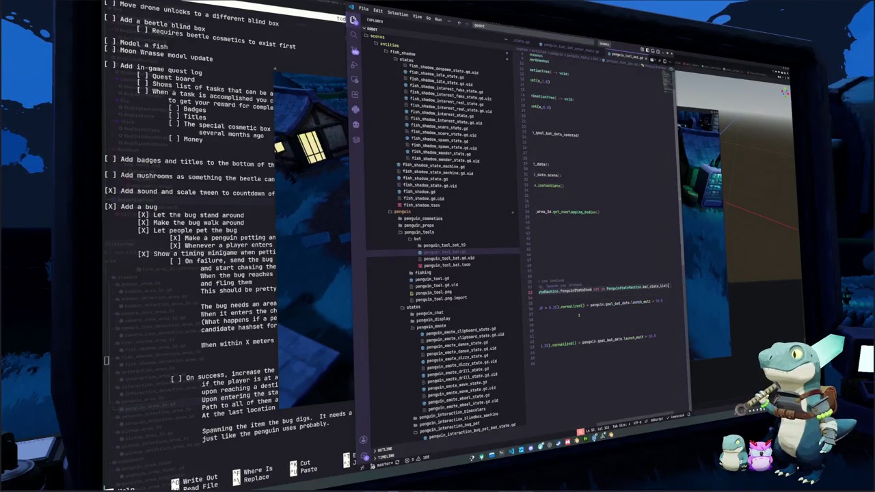
key("Down")
key("Down")
key("Down")
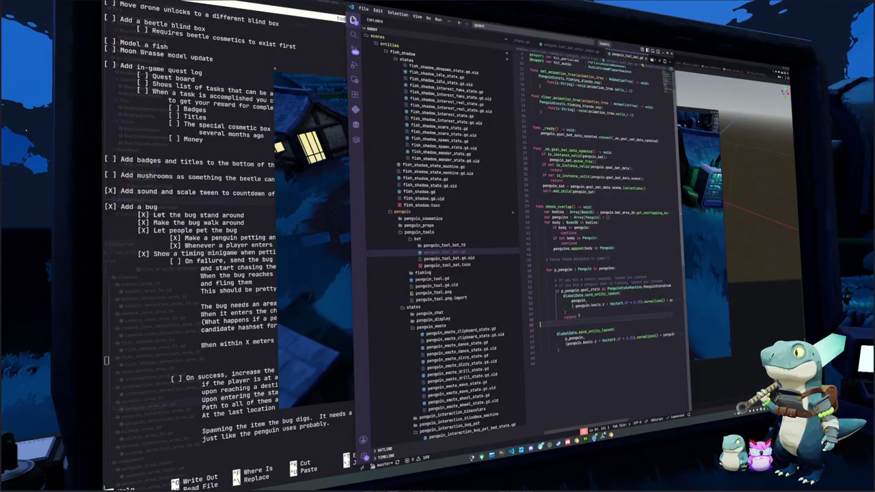
key("Up")
key("Up")
key("Up")
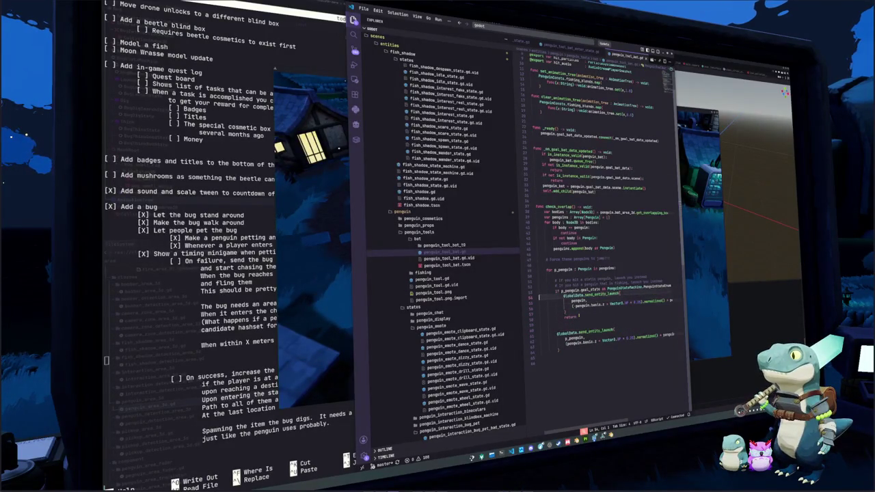
key("Up")
key("Up")
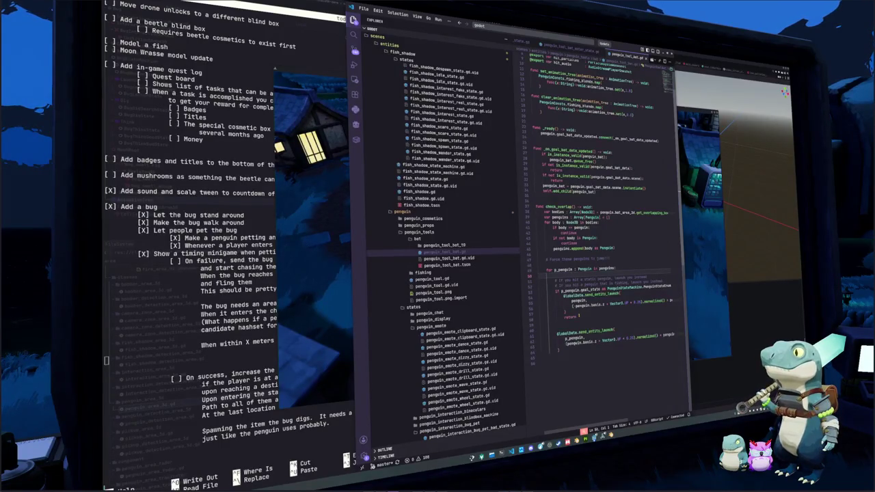
key("ctrl+p")
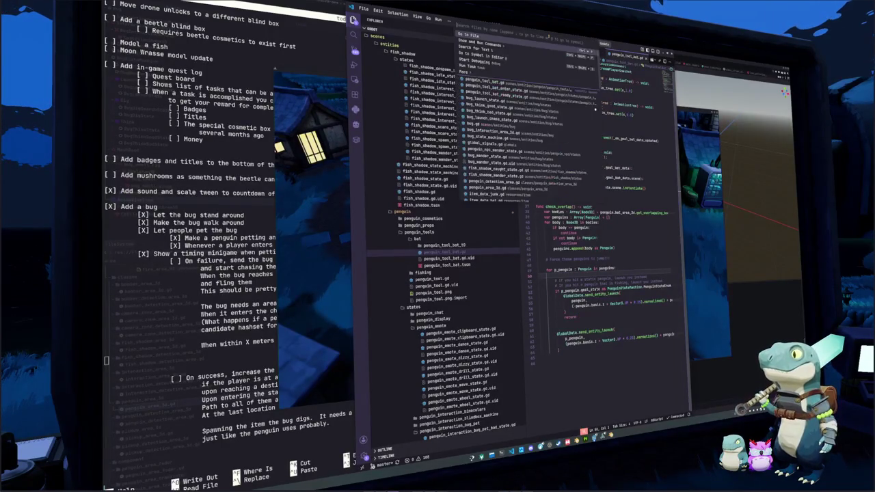
- Open bug_launch_state.gd and paste the check_overlap function below the class header
type("bug")
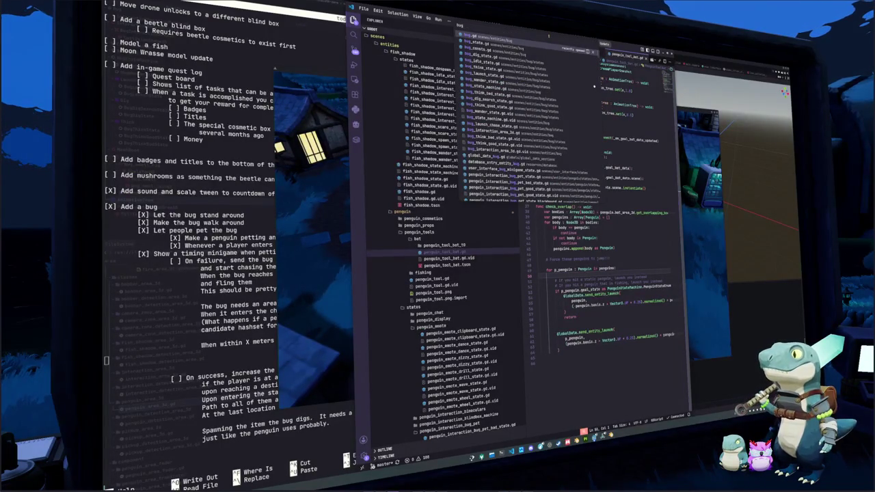
type("_launch_state")
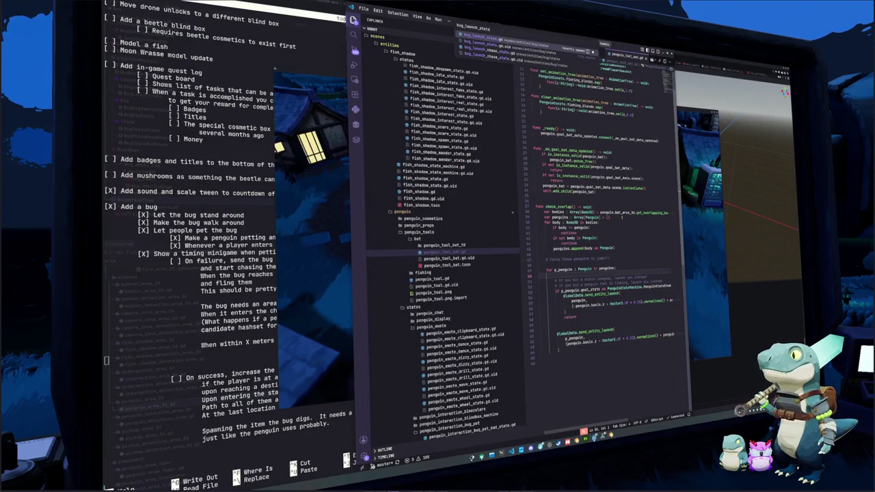
key("Return")
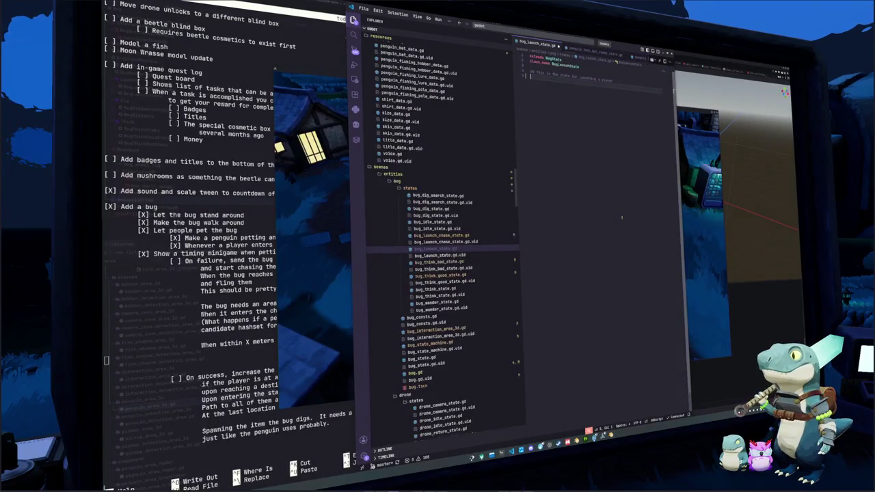
key("Return")
key("Return")
key("Return")
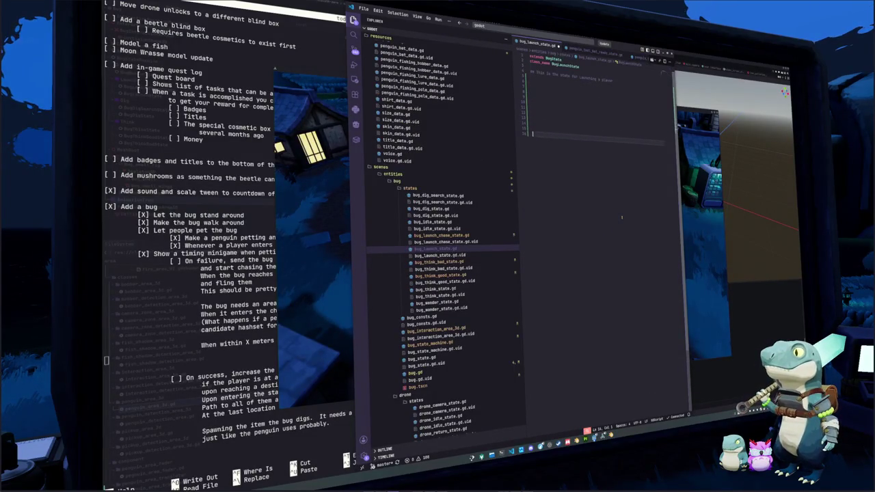
key("ctrl+v")
key("Up")
key("Up")
key("Up")
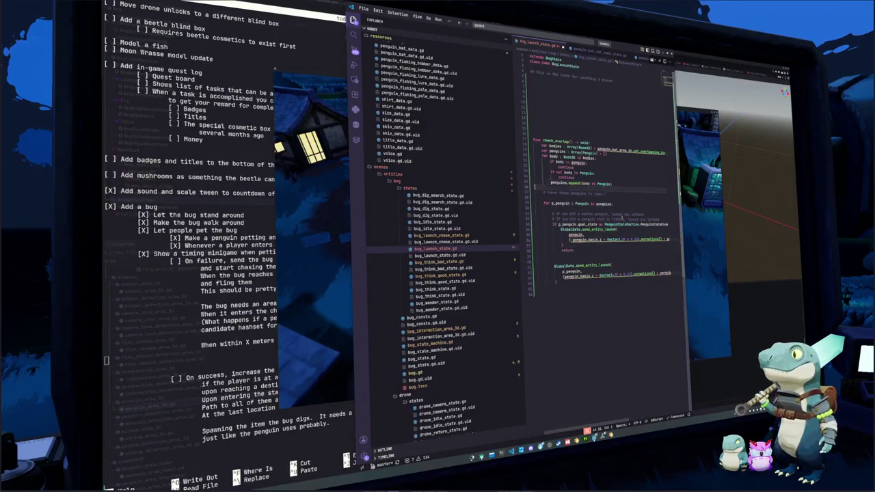
key("Up")
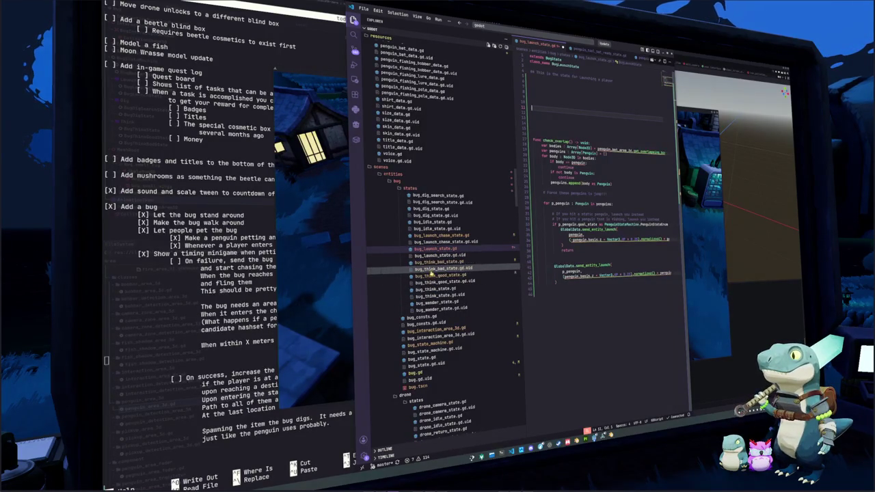
- Bring the timer and state functions from bug_think_bad_state.gd into bug_launch_state.gd above check_overlap
left_click(432, 263)
mouse_move(602, 245)
left_mouse_down()
mouse_move(530, 110)
mouse_move(530, 69)
left_mouse_up()
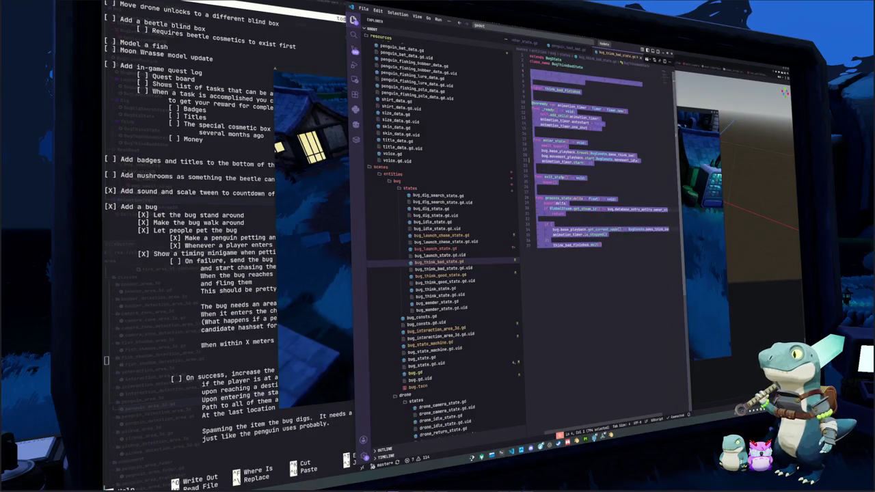
mouse_move(602, 244)
left_mouse_down()
mouse_move(532, 147)
mouse_move(530, 98)
left_mouse_up()
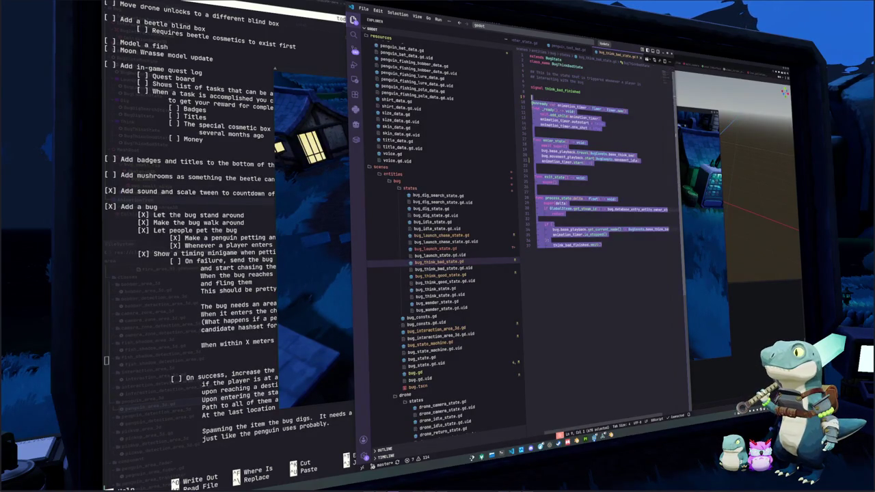
left_click(445, 249)
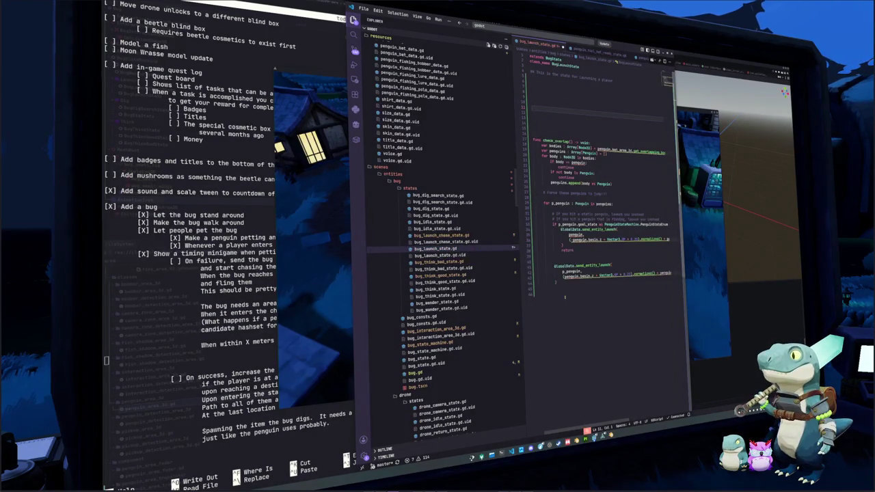
left_click_drag(565, 295, 533, 272)
key("ctrl+v")
- Remove the extra blank lines around the timer declaration and setup
left_click(533, 92)
key("BackSpace")
key("BackSpace")
key("BackSpace")
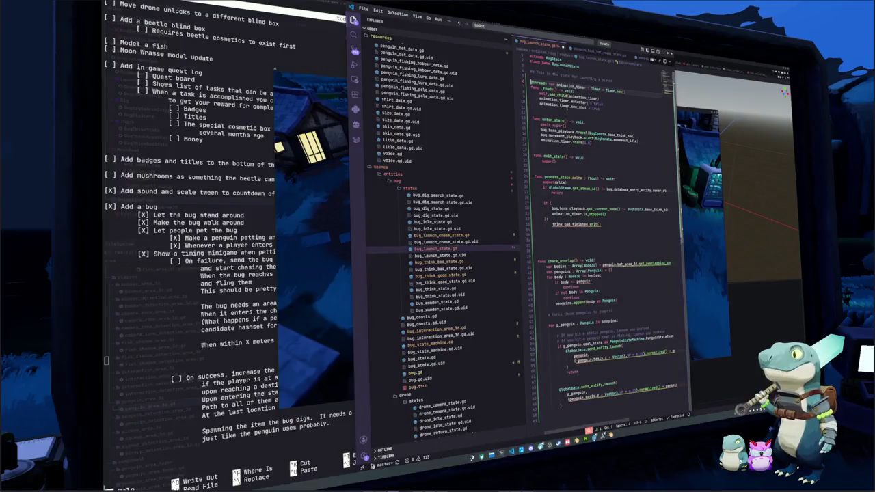
left_click(550, 111)
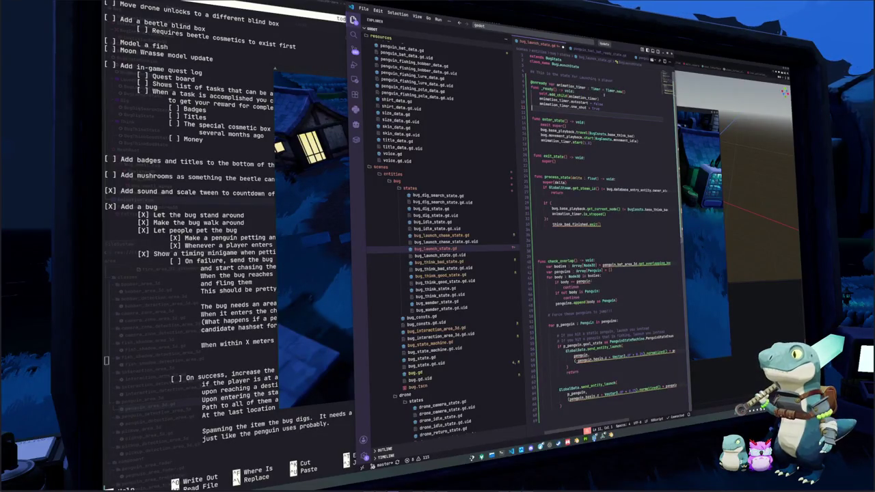
key("Down")
key("BackSpace")
- Switch enter_state's animation node to base_launch, delete stray blank lines, and start typing 'signal launch_finis' at the top
double_click(620, 130)
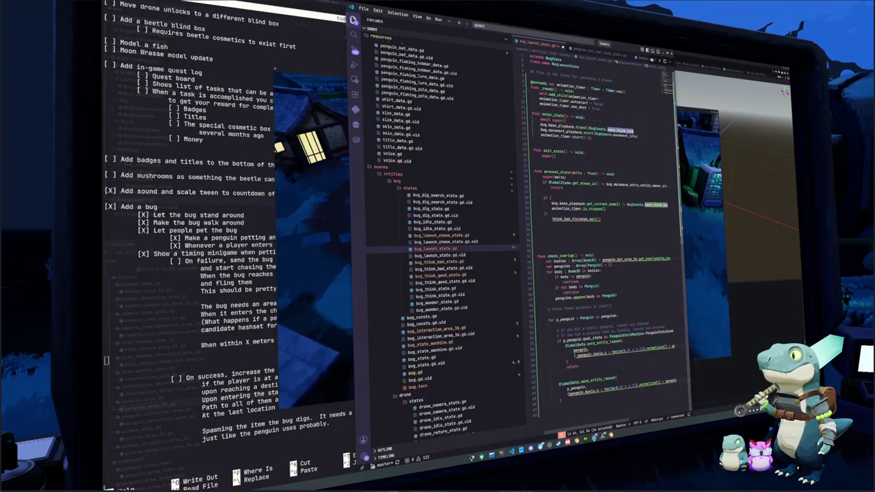
type("base_l")
key("Return")
key("Return")
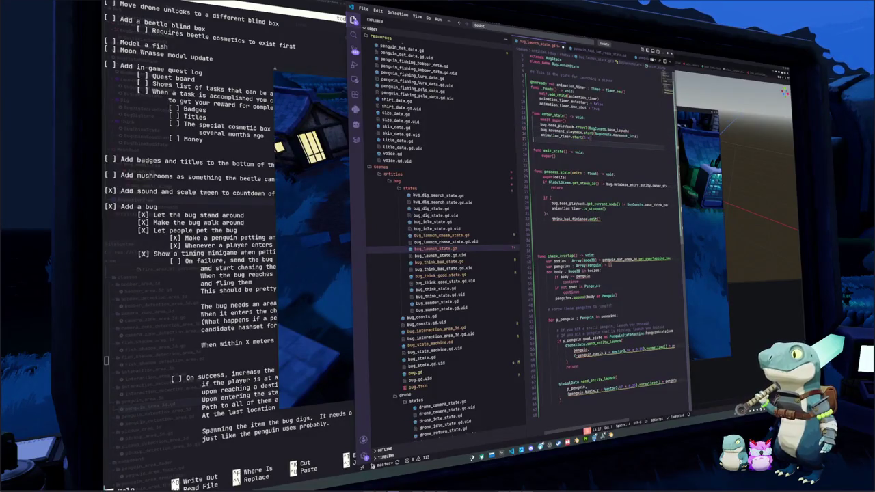
key("BackSpace")
key("Down")
key("Down")
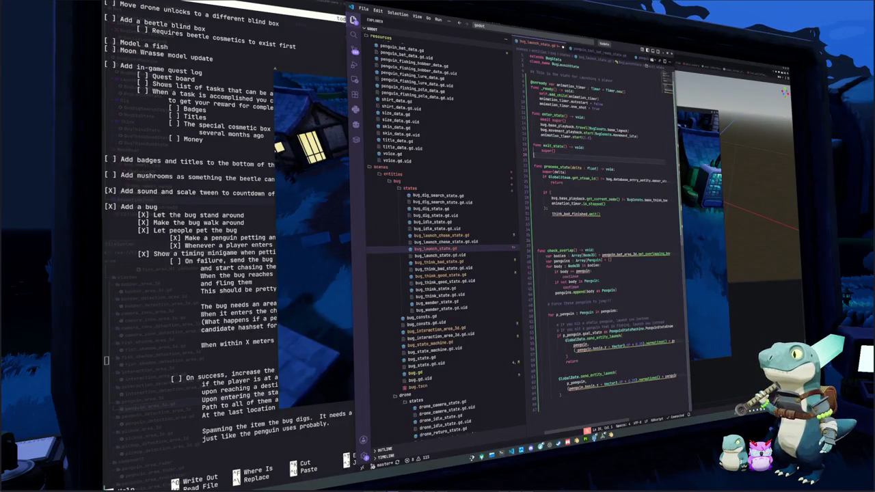
key("BackSpace")
key("Down")
key("Down")
key("Down")
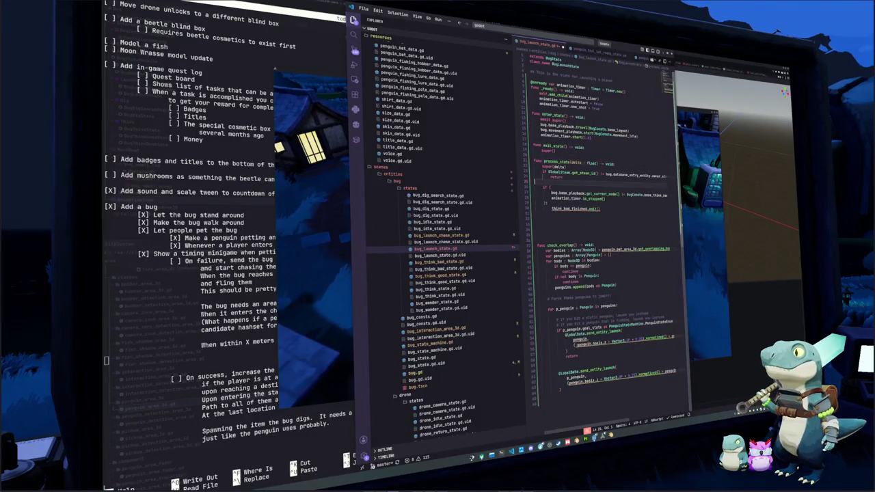
key("Up")
key("Up")
key("Up")
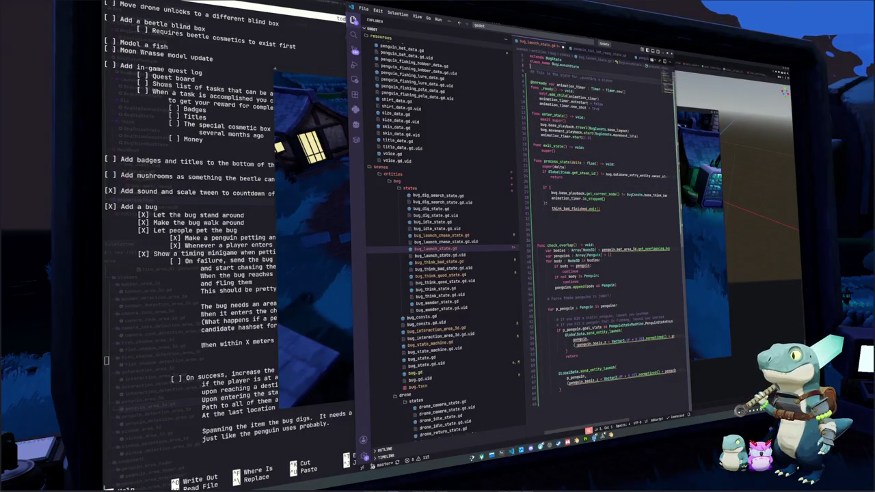
type("signal la")
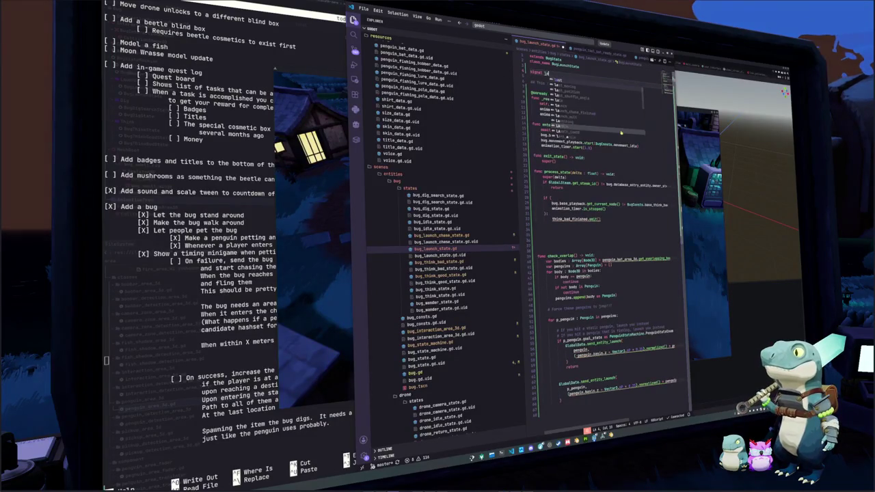
type("unch_finished")
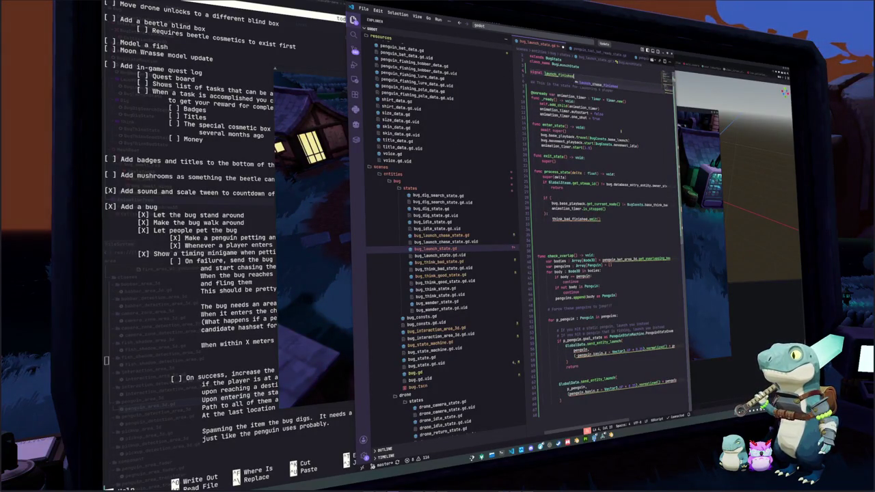
- Add the launch_finished signal and emit launch_finished instead of think_bad_finished
key("Escape")
key("Down")
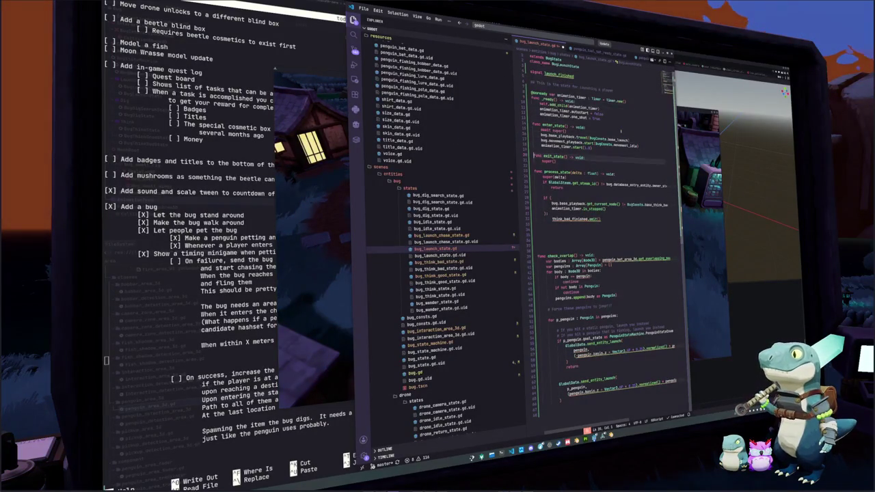
double_click(570, 219)
type("launch_finished")
key("Return")
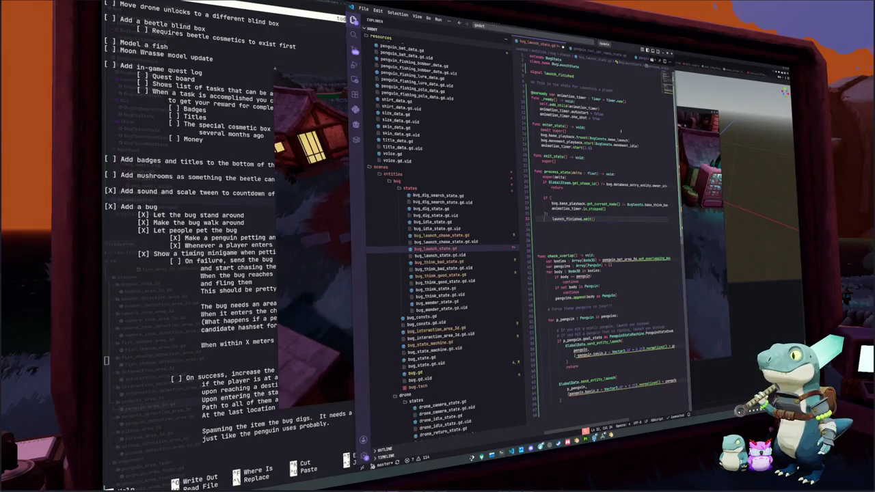
- Change base_think_bad to base_launch in process_state's playback check
key("Up")
key("End")
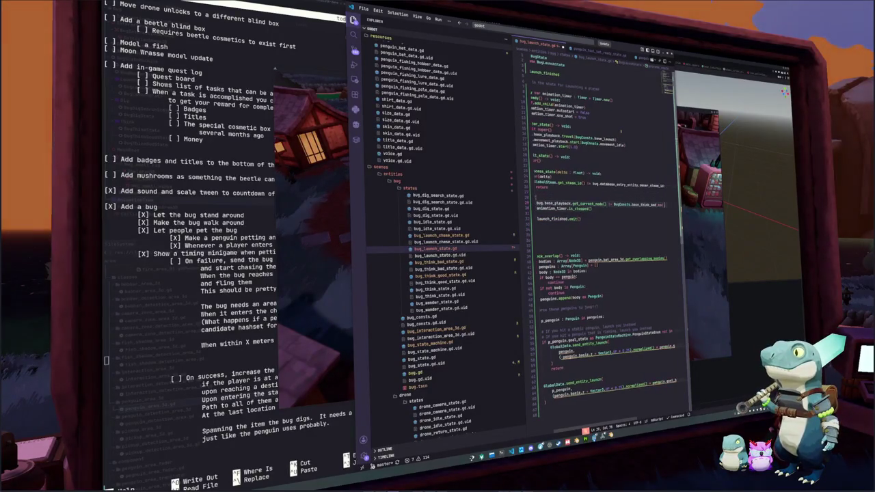
key("BackSpace")
key("BackSpace")
key("BackSpace")
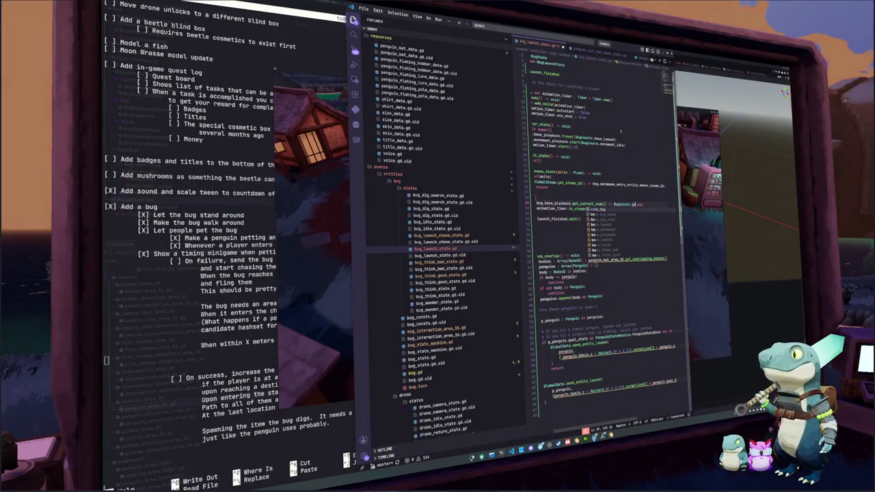
type("se")
key("Down")
key("Down")
key("Down")
key("Return")
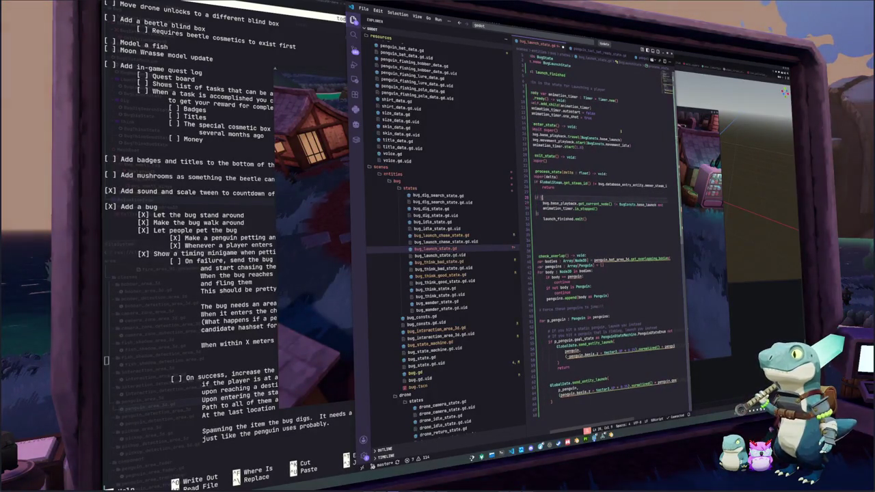
key("Down")
key("Down")
key("Down")
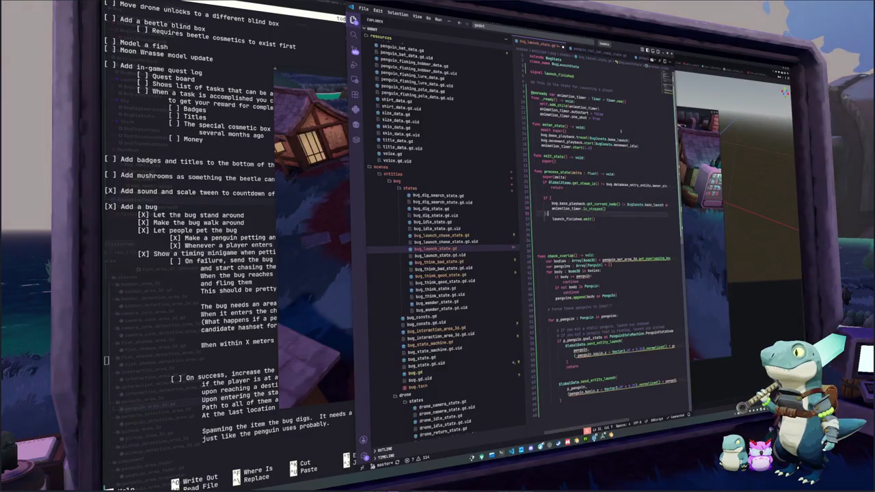
key("Up")
key("Up")
key("Up")
- Add 'await get_tree().create_timer(1.5).timeout' at the end of enter_state
key("End")
key("Up")
key("Return")
type("a")
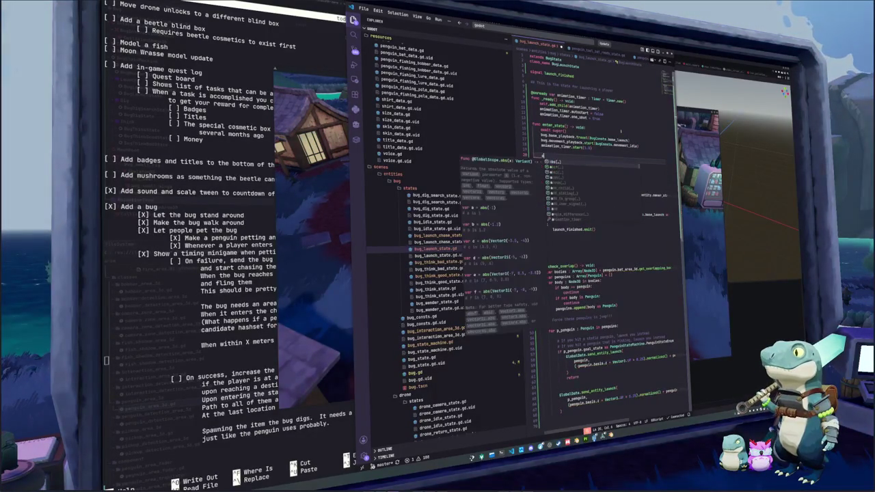
type("wait get_tree")
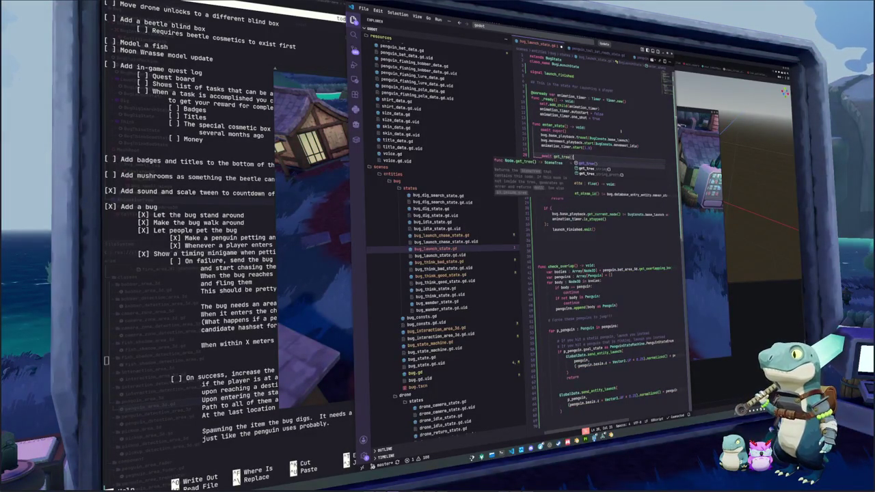
type("().create_timer")
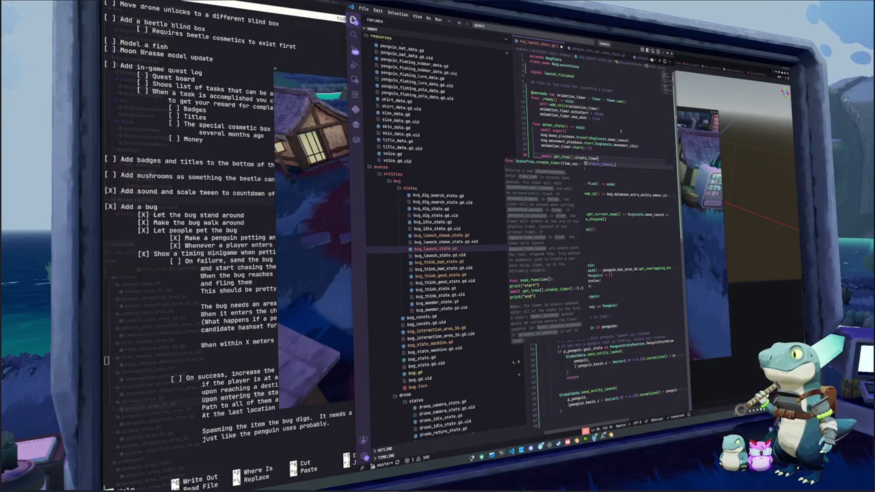
type("(")
key("Escape")
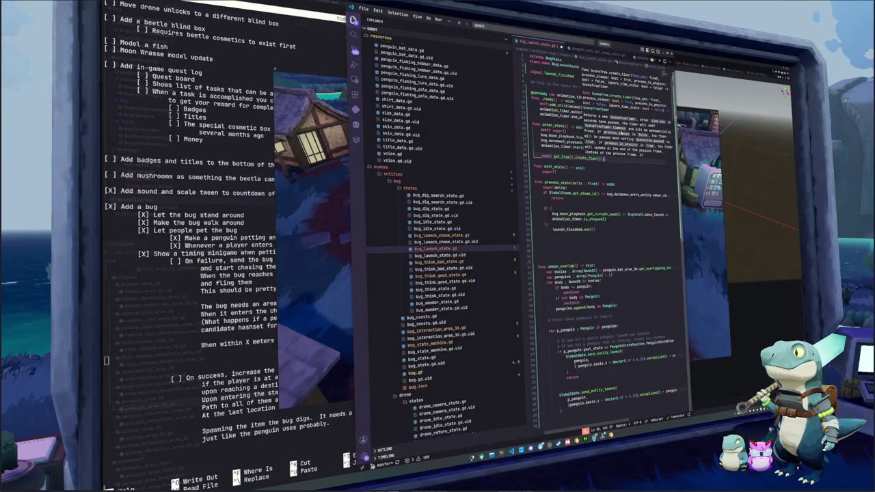
type("1.5).timeout")
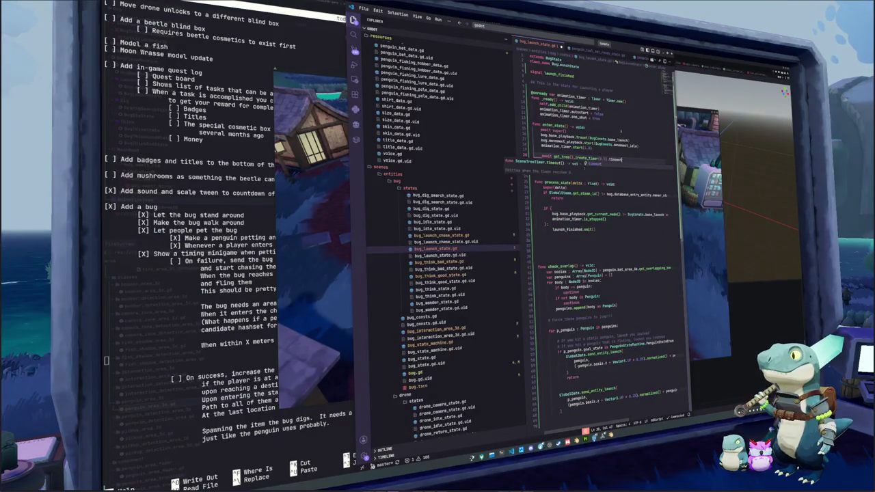
- Copy the steam-id guard from process_state into enter_state above the await
key("Up")
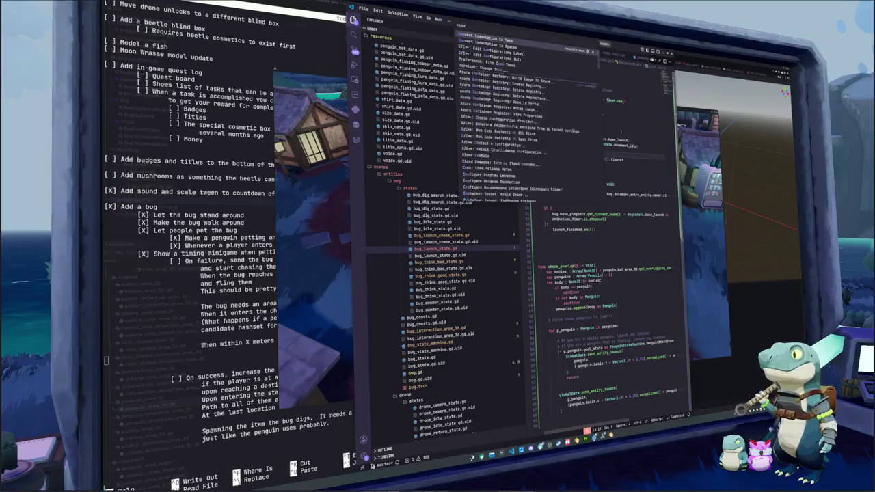
key("Return")
key("Return")
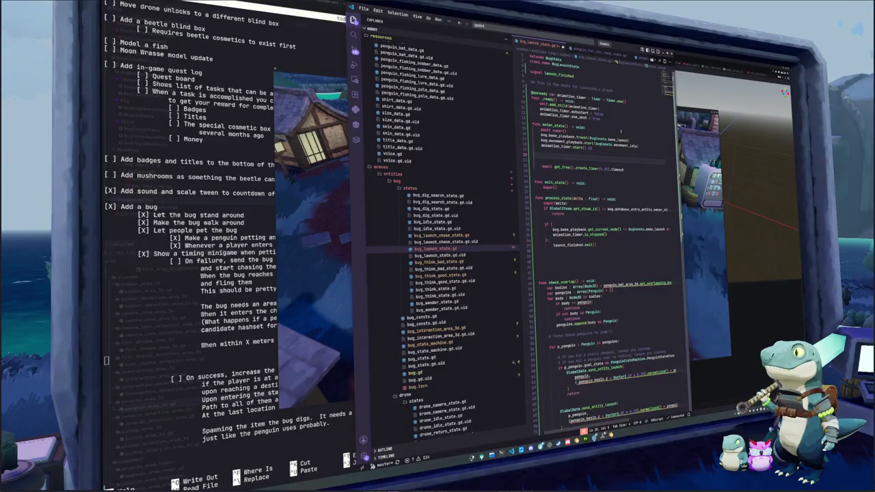
key("Down")
key("Down")
key("Down")
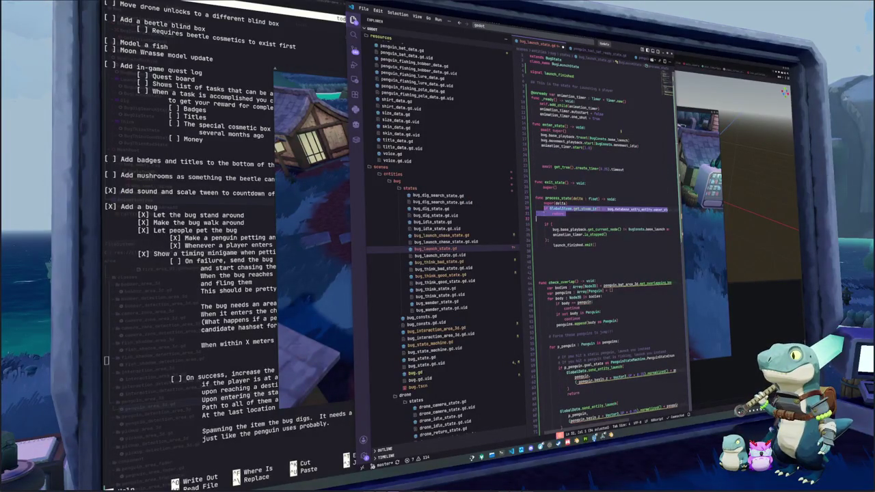
key("shift+Down")
key("shift+Down")
key("ctrl+c")
key("Up")
key("Up")
key("Up")
key("ctrl+v")
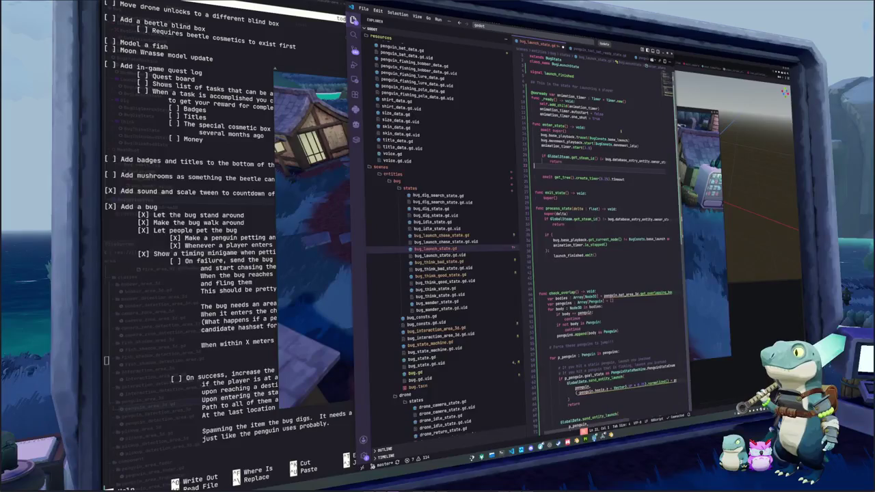
key("BackSpace")
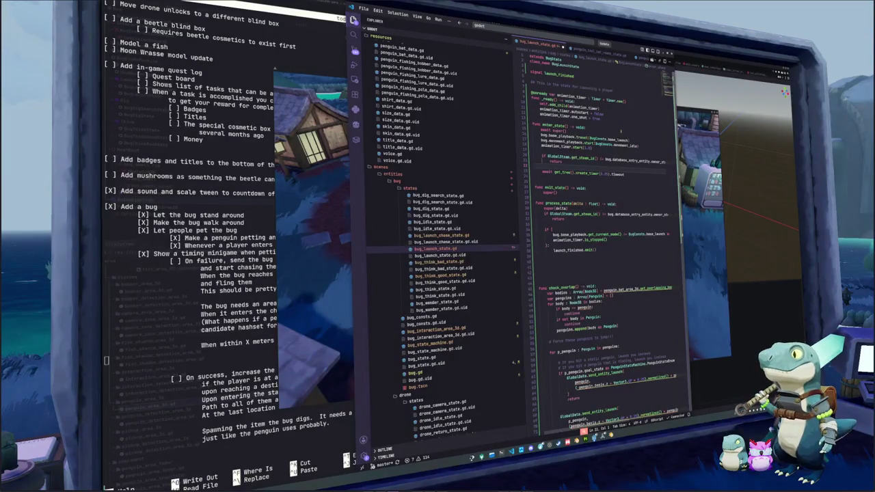
- Add a check_overlap() call after the await, then return to Godot
key("Down")
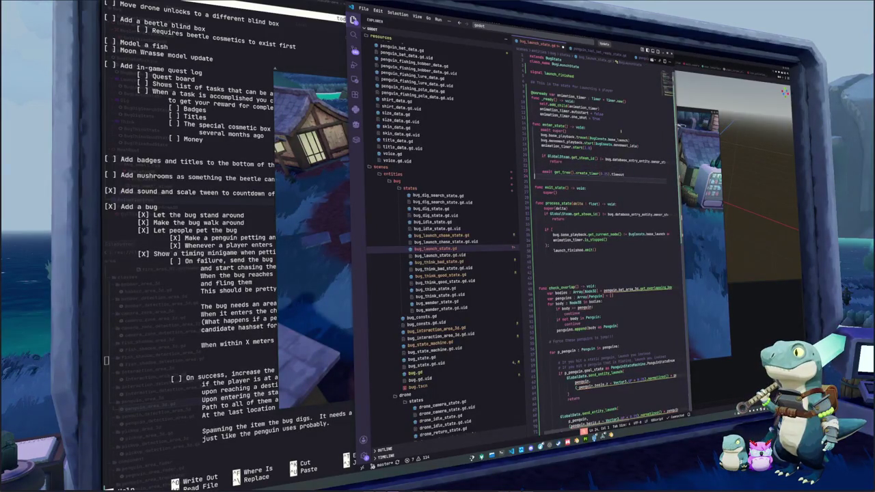
key("Return")
type("check_overlap()")
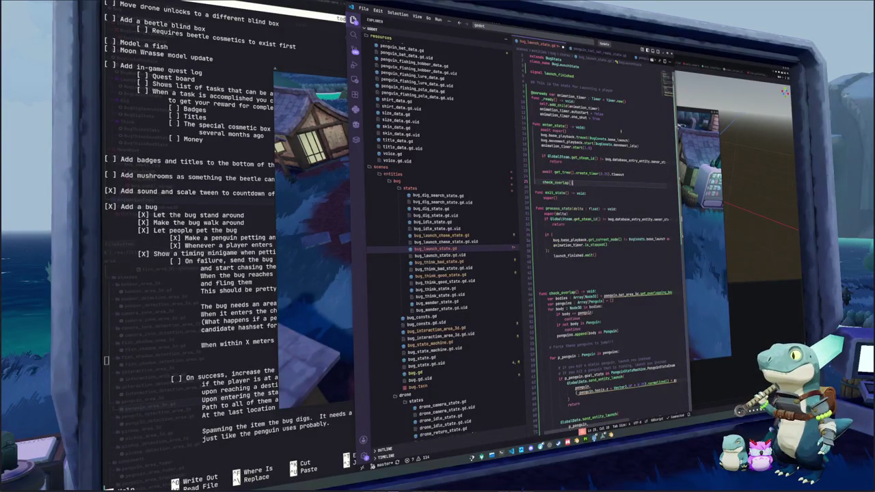
key("shift+Up")
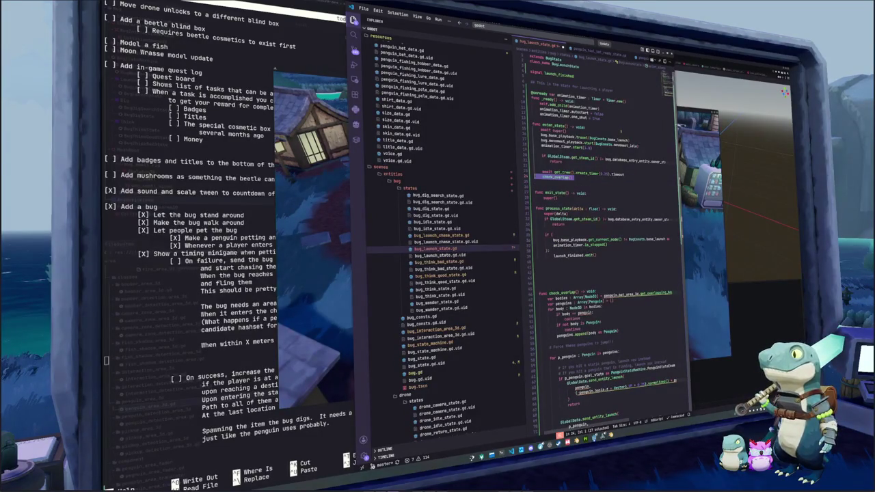
key("Return")
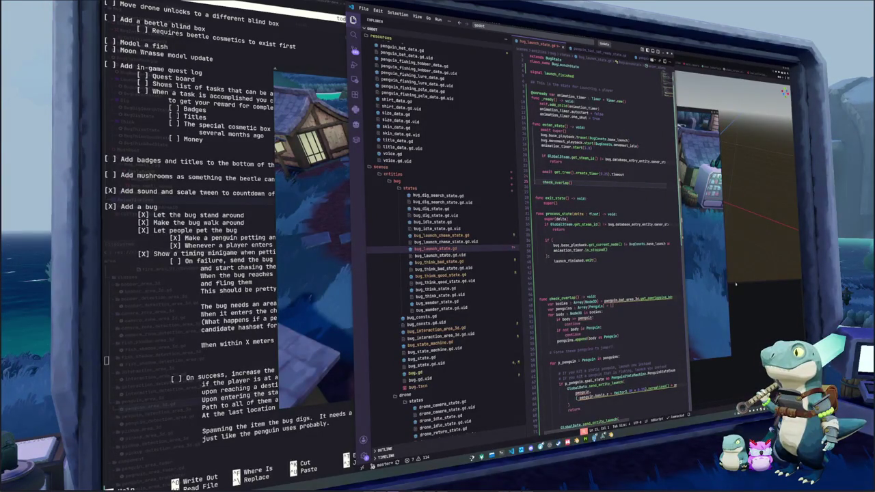
key("alt+Tab")
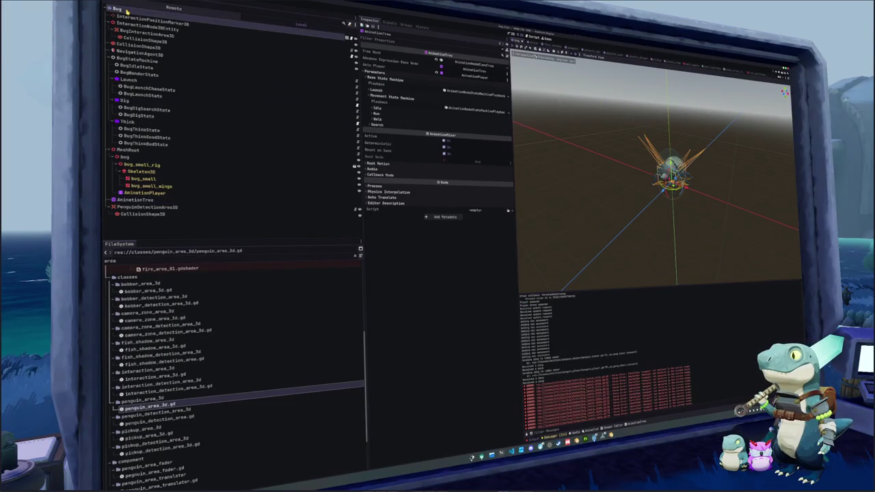
- Add an Area3D child under Bug and name it LaunchArea3D
left_click(127, 11)
key("ctrl+a")
type("rea3")
key("Return")
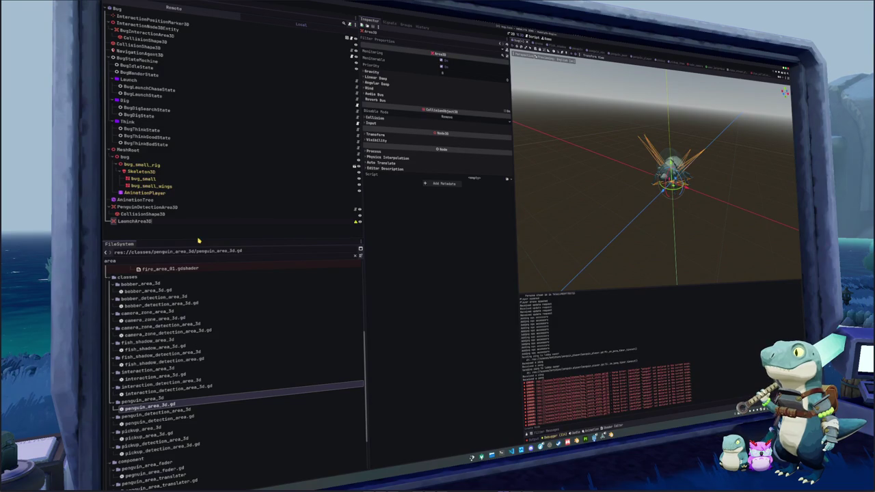
type("D")
key("Return")
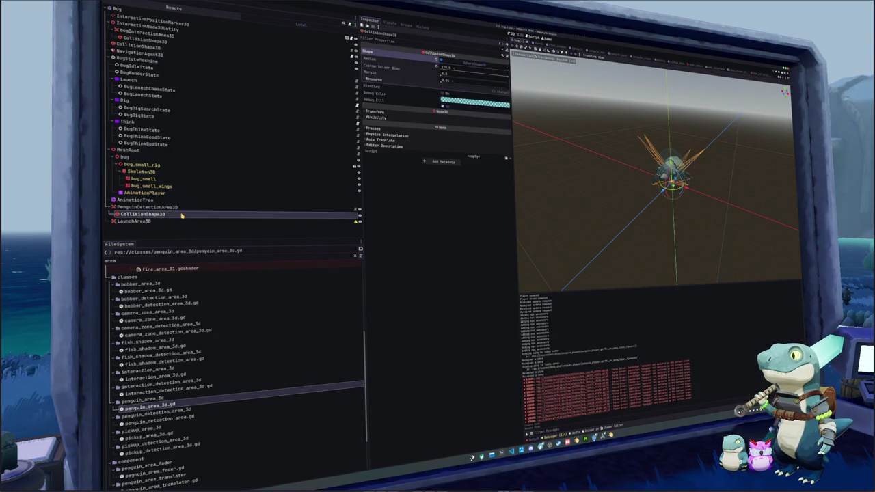
- Give LaunchArea3D a CollisionShape3D child with a new SphereShape3D of radius 3
right_click(178, 223)
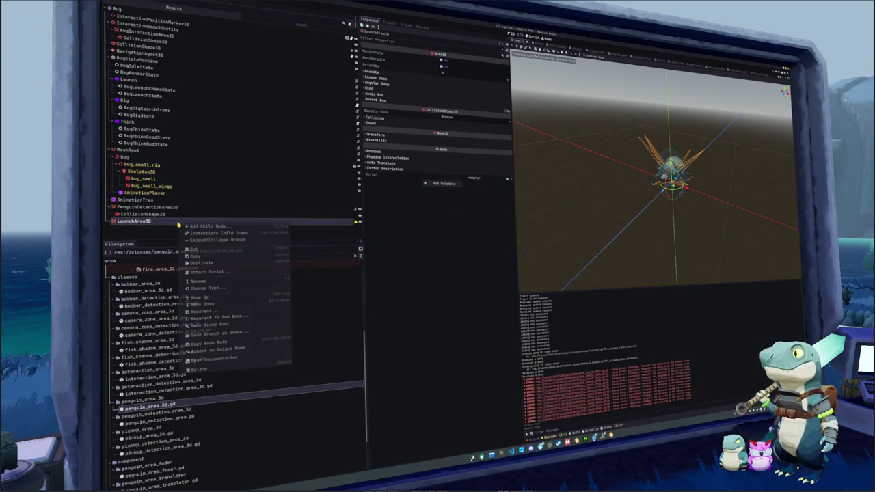
left_click(220, 229)
left_click(469, 244)
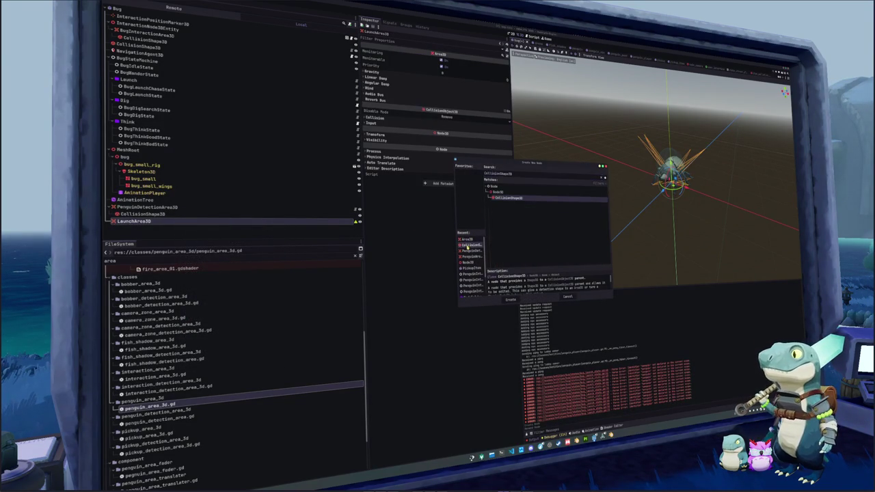
left_click(509, 299)
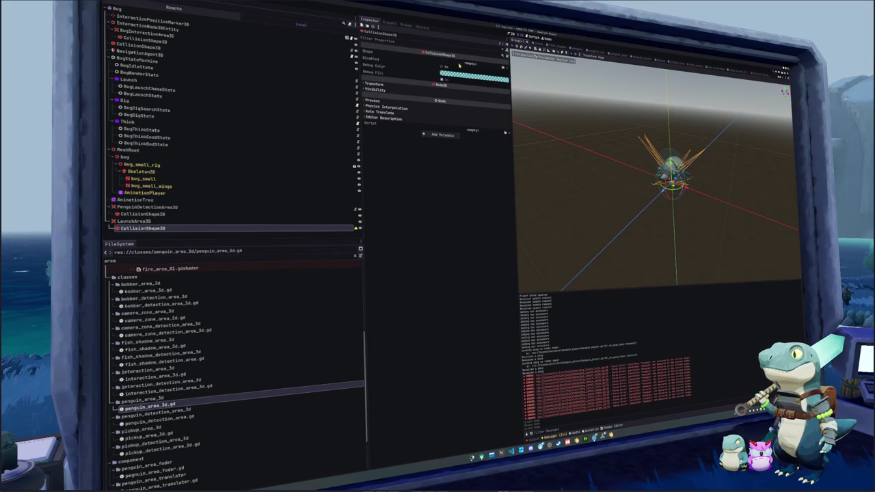
left_click(471, 63)
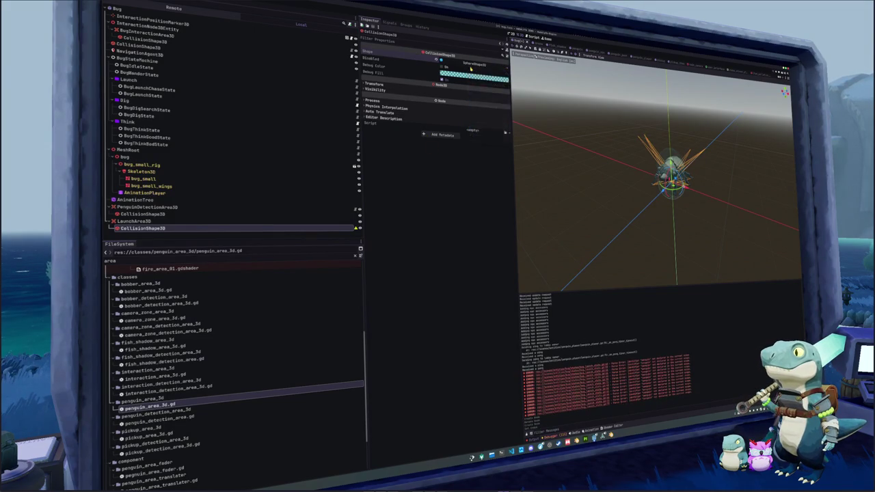
left_click(472, 68)
left_click(458, 71)
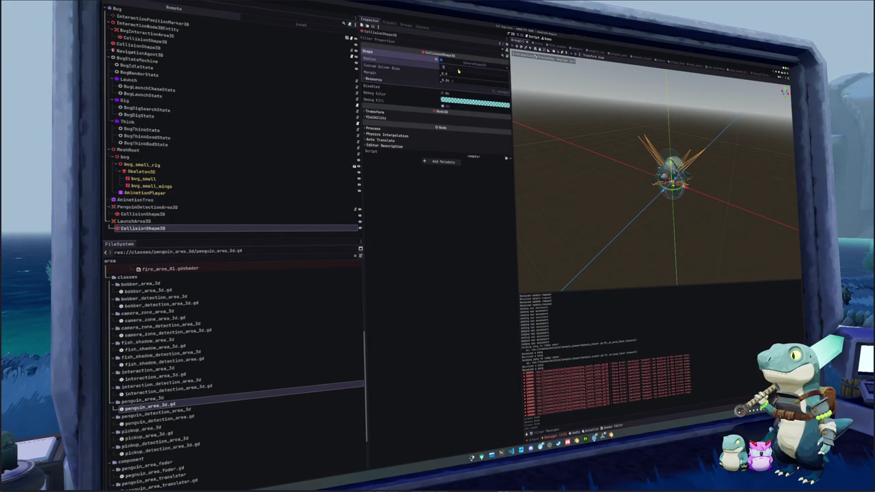
type("3")
key("Return")
- Shrink the sphere's radius and move the collision shape so it surrounds the bug's body
key("KP_7")
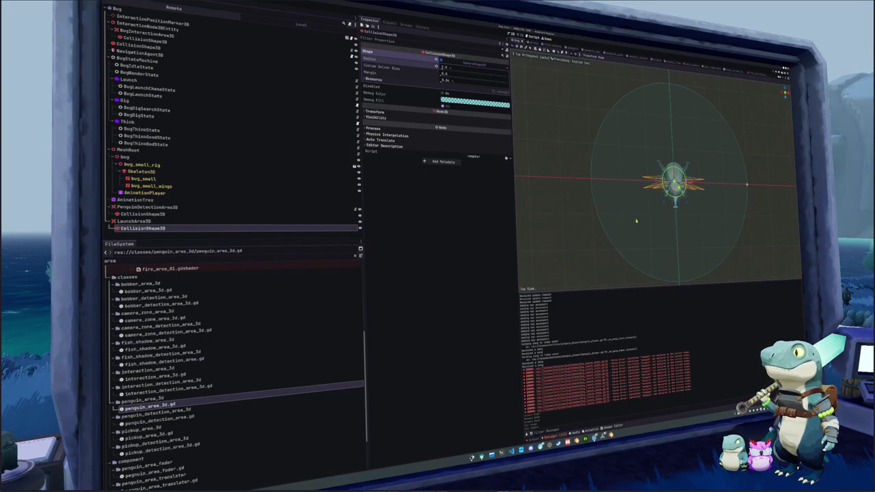
mouse_move(675, 202)
left_mouse_down()
mouse_move(675, 271)
mouse_move(677, 237)
mouse_move(677, 269)
mouse_move(676, 251)
left_mouse_up()
key("f")
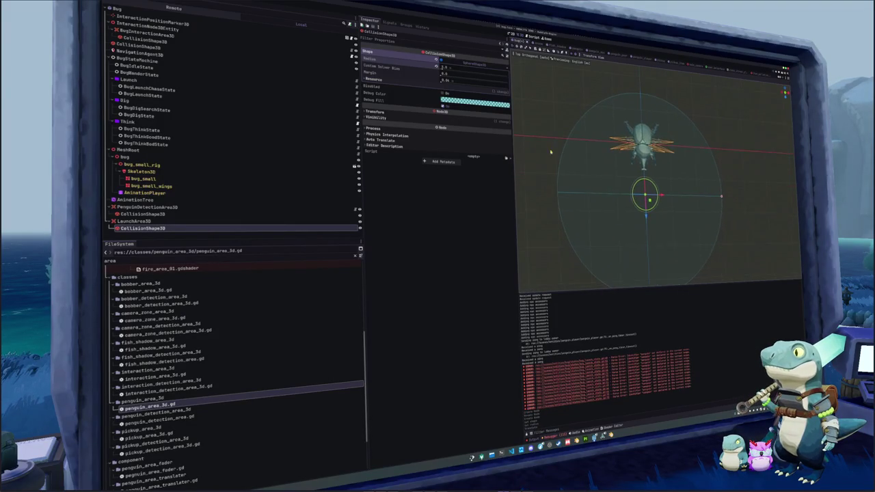
left_click_drag(455, 67, 468, 67)
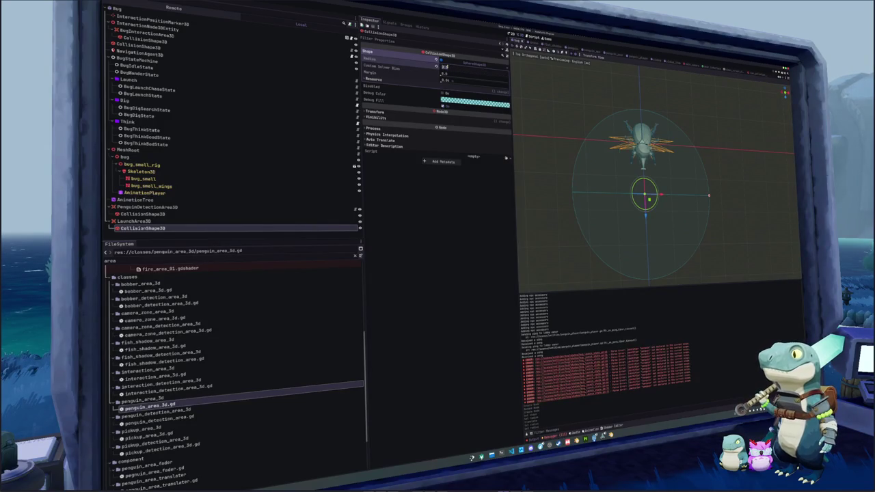
mouse_move(533, 225)
left_mouse_down()
mouse_move(553, 162)
mouse_move(567, 178)
left_mouse_up()
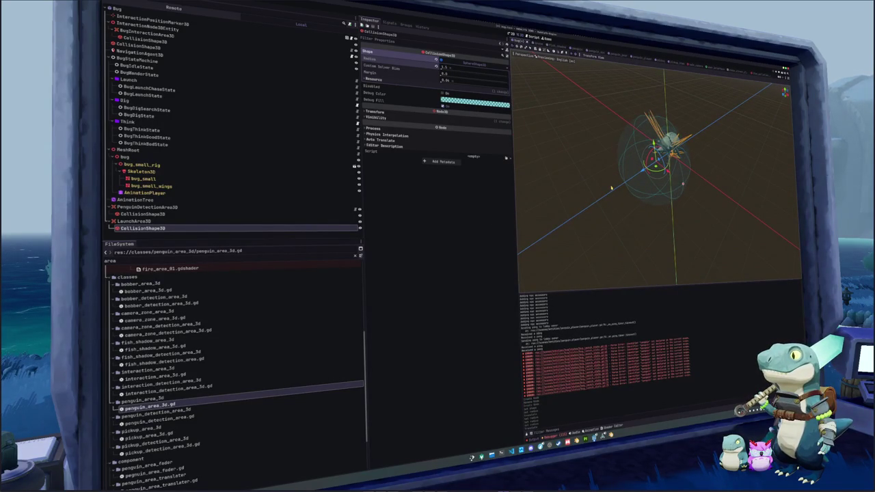
key("KP_7")
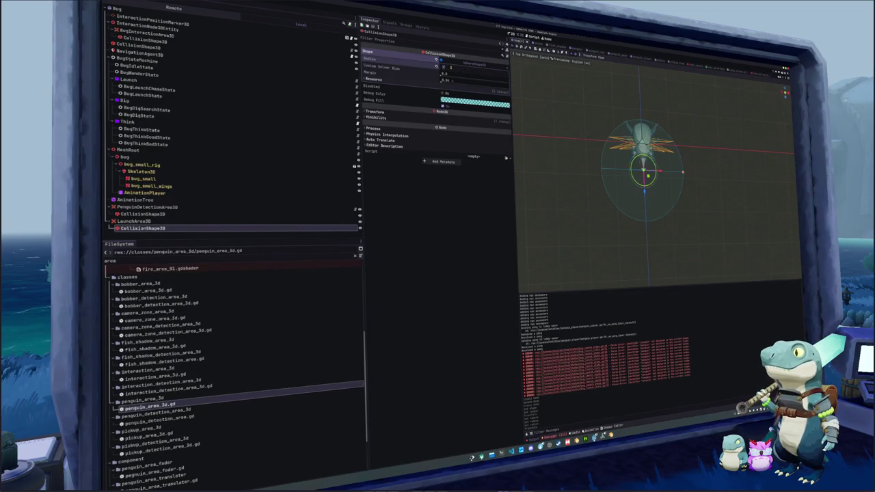
left_click_drag(643, 189, 643, 181)
- Enable collision layer 14 (Penguin) on LaunchArea3D
mouse_move(533, 233)
left_mouse_down()
mouse_move(641, 197)
mouse_move(519, 233)
left_mouse_up()
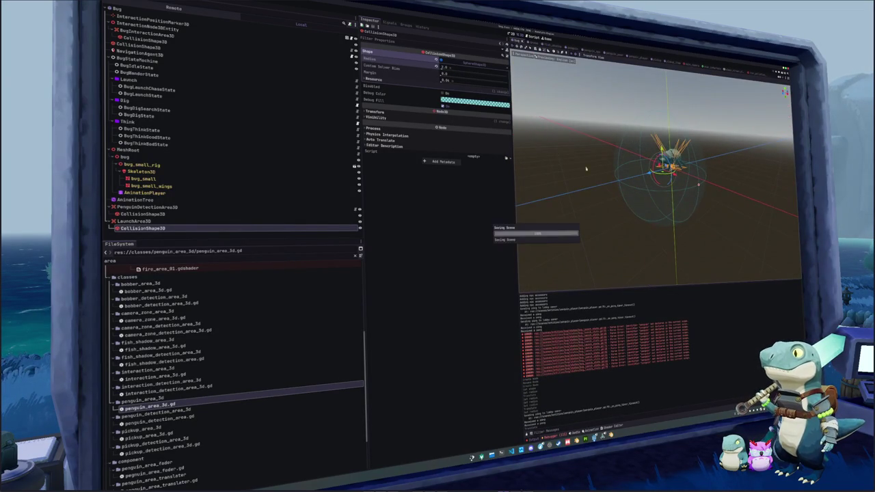
left_click(140, 221)
left_click(376, 117)
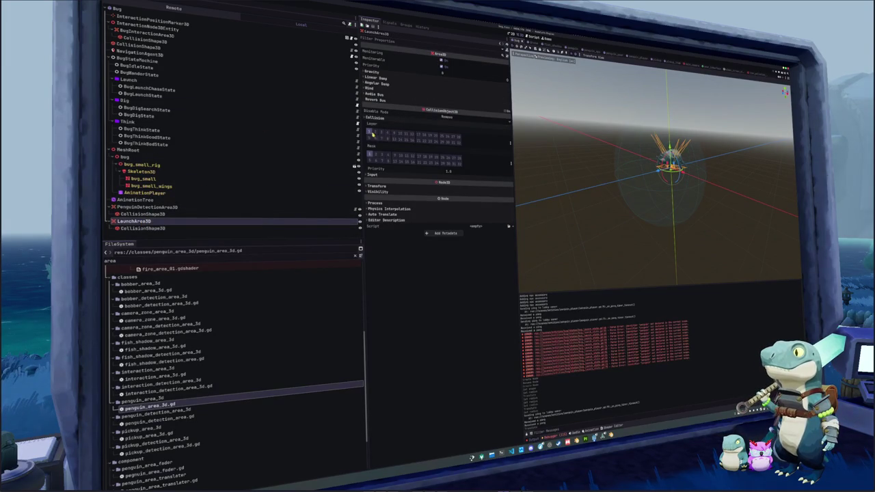
left_click(406, 139)
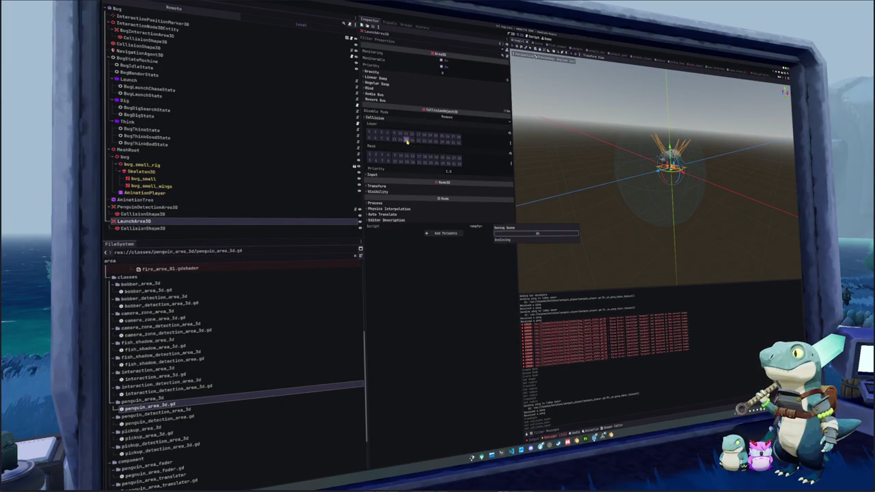
- Select the Bug root and bring up bug.gd at the end of its exports
left_click(117, 8)
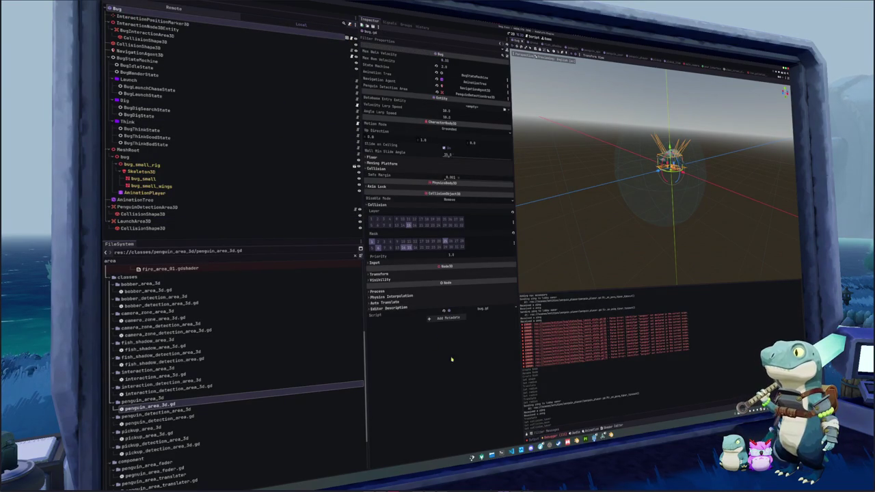
left_click(512, 451)
left_click(644, 134)
key("Return")
type("@ex")
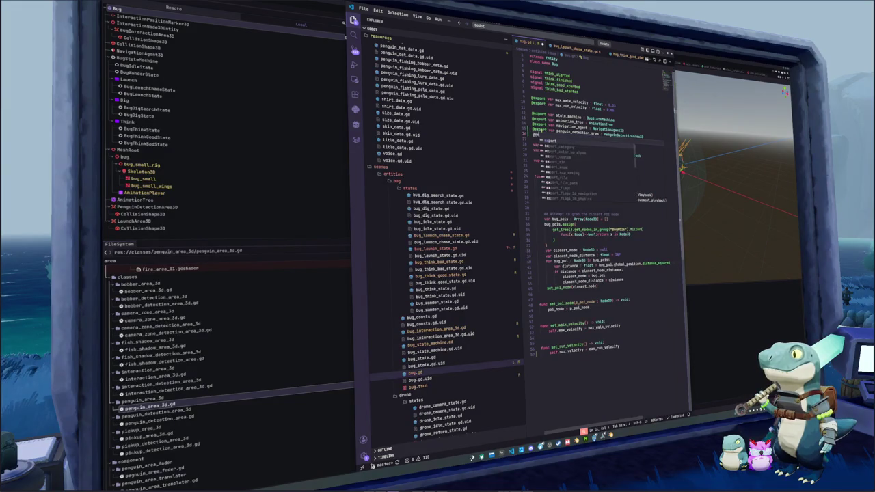
type("port var launch_are")
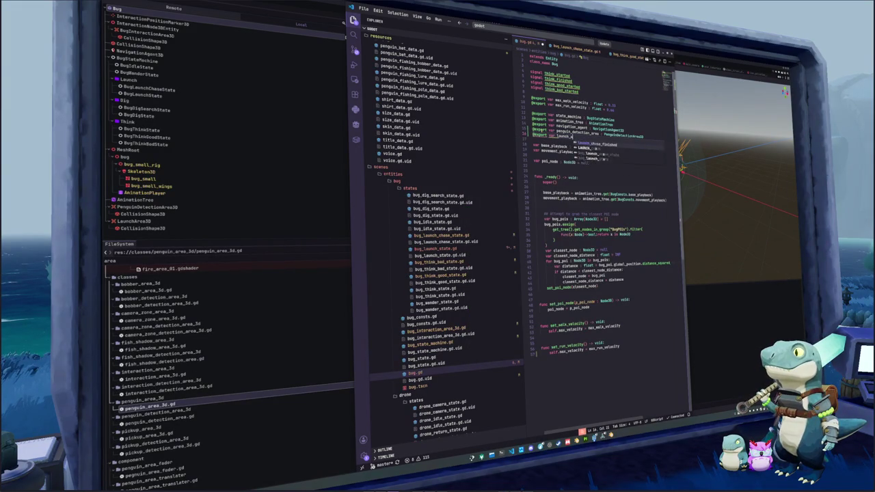
type("a: Area3D")
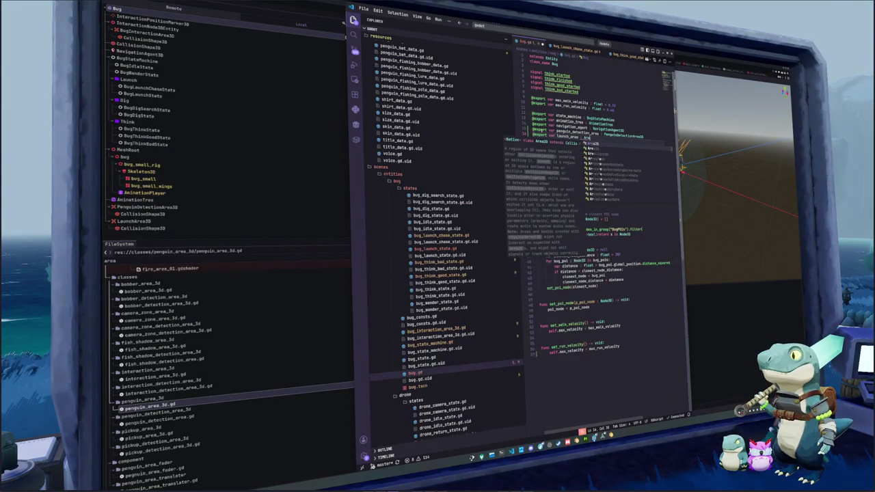
key("Escape")
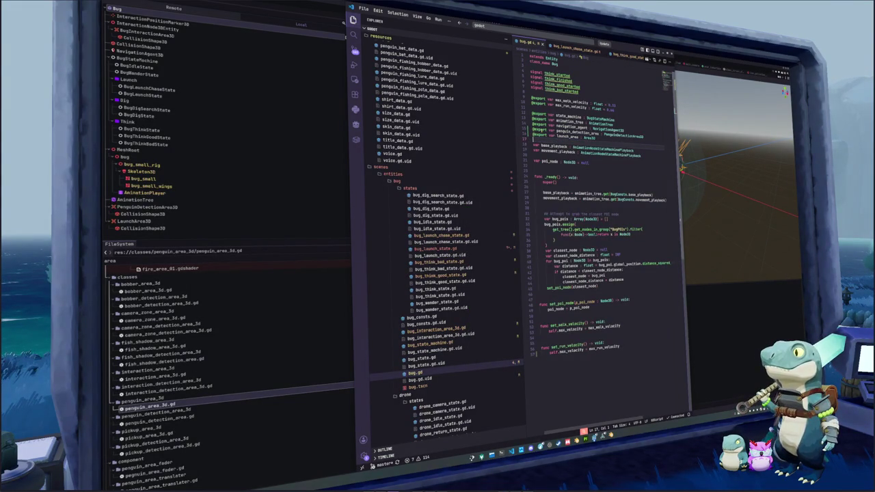
key("Return")
key("Return")
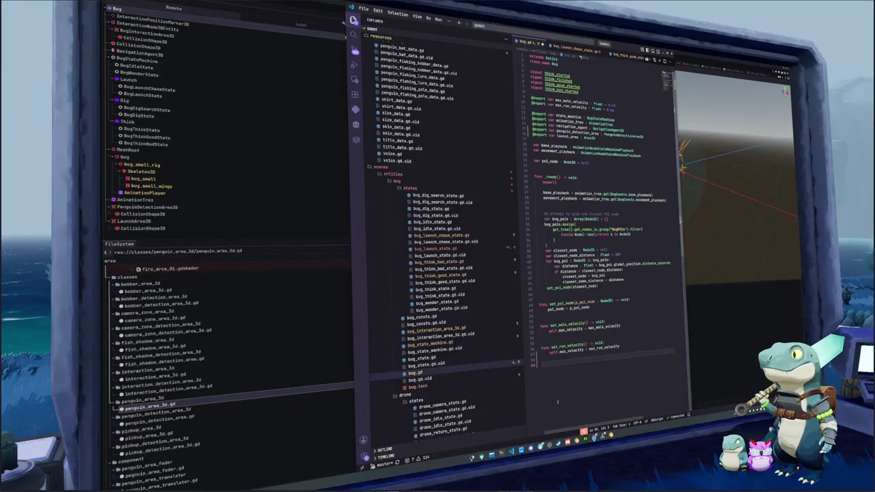
- Move the check_overlap function from bug_launch_state.gd into bug.gd
left_click(435, 249)
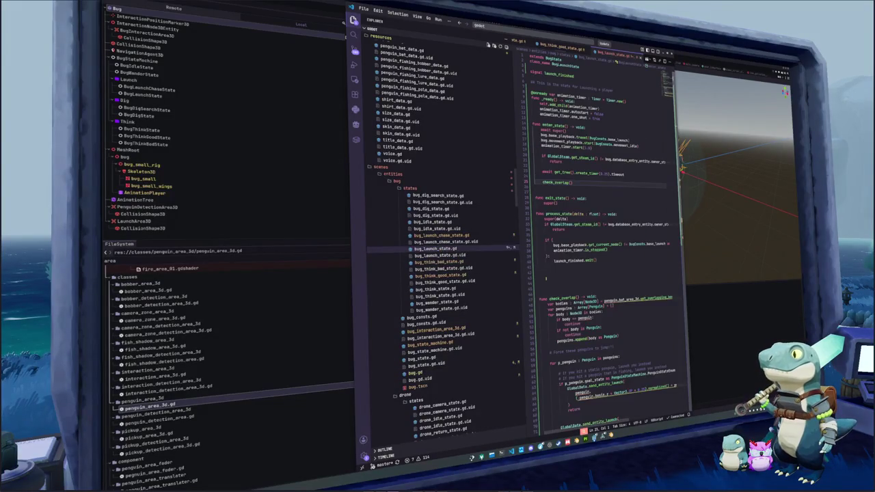
mouse_move(546, 289)
left_mouse_down()
mouse_move(618, 273)
mouse_move(588, 312)
left_mouse_up()
key("BackSpace")
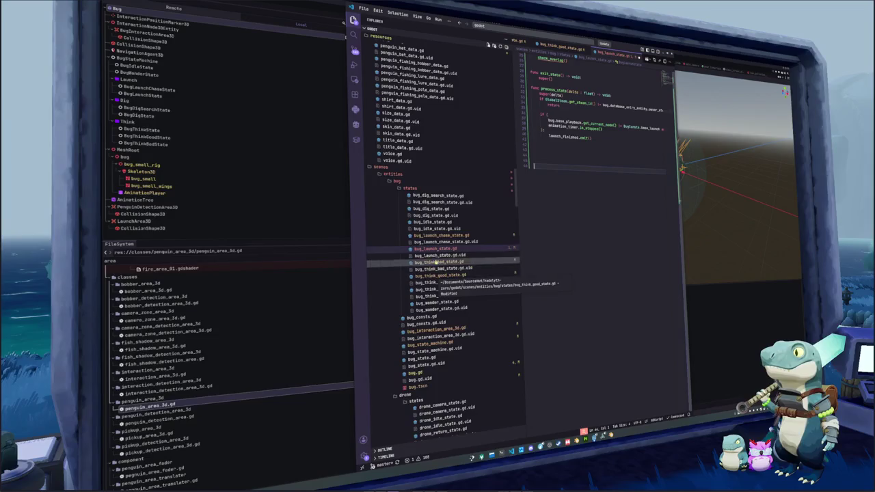
left_click(415, 372)
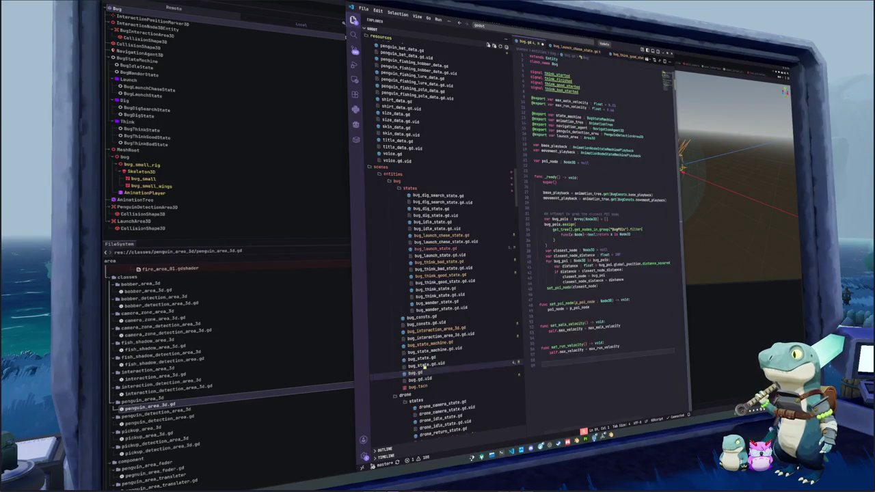
key("ctrl+v")
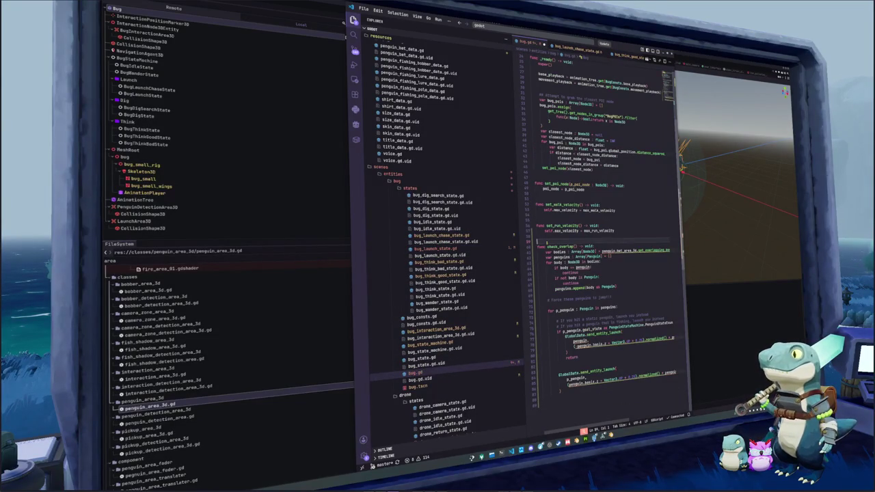
- Query launch_area instead of penguin_net_area_3d and select the function's penguin occurrences
double_click(607, 250)
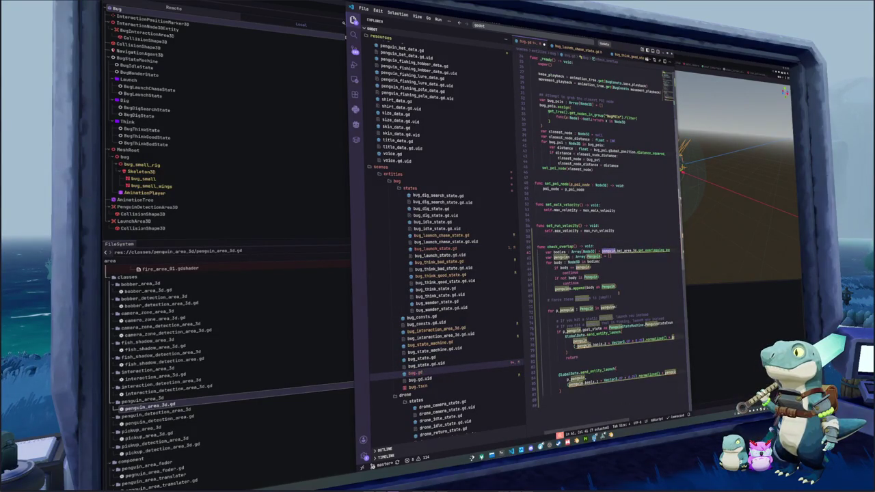
key("ctrl+shift+Right")
type("launch_area")
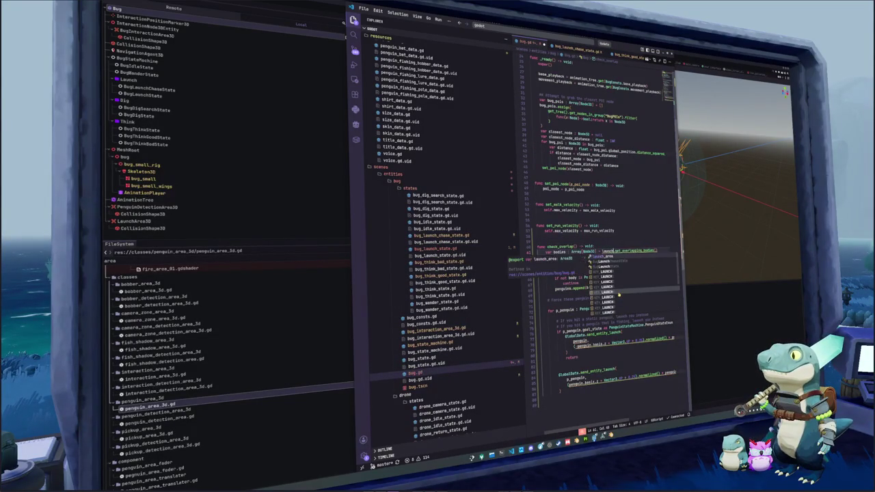
key("ctrl+shift+Left")
double_click(582, 267)
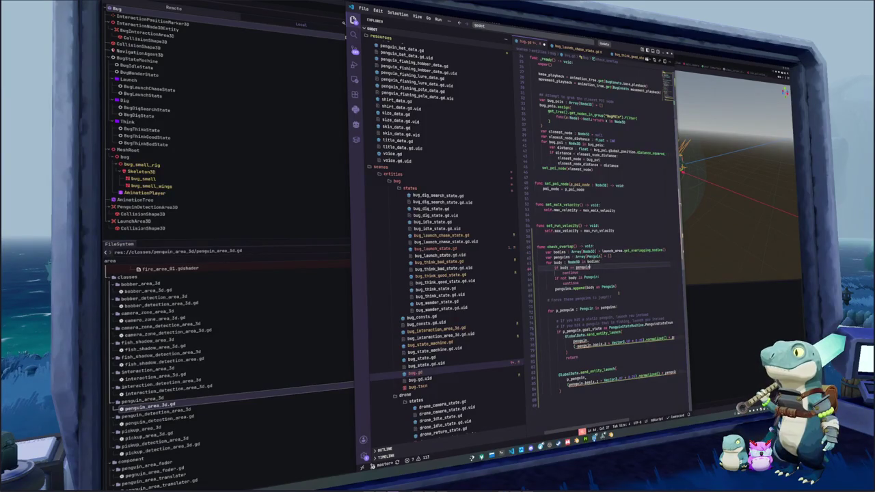
key("ctrl+d")
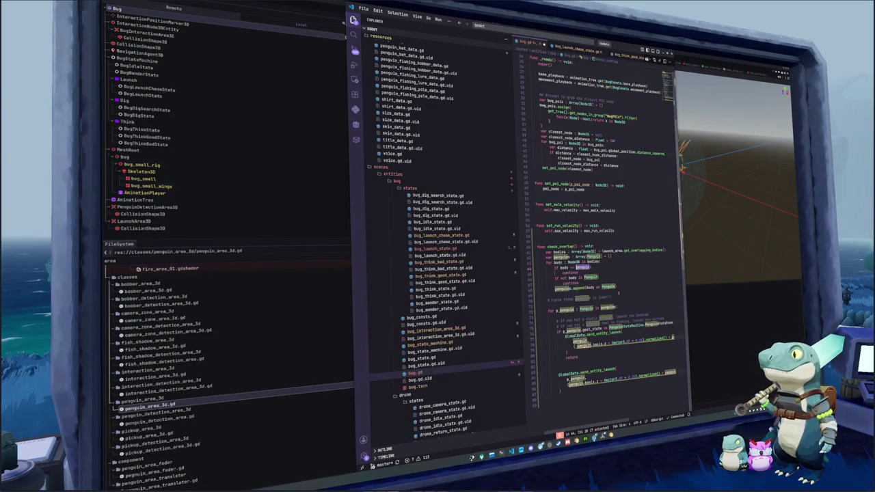
key("ctrl+z")
key("ctrl+z")
key("ctrl+z")
key("Down")
key("Down")
key("Down")
key("Down")
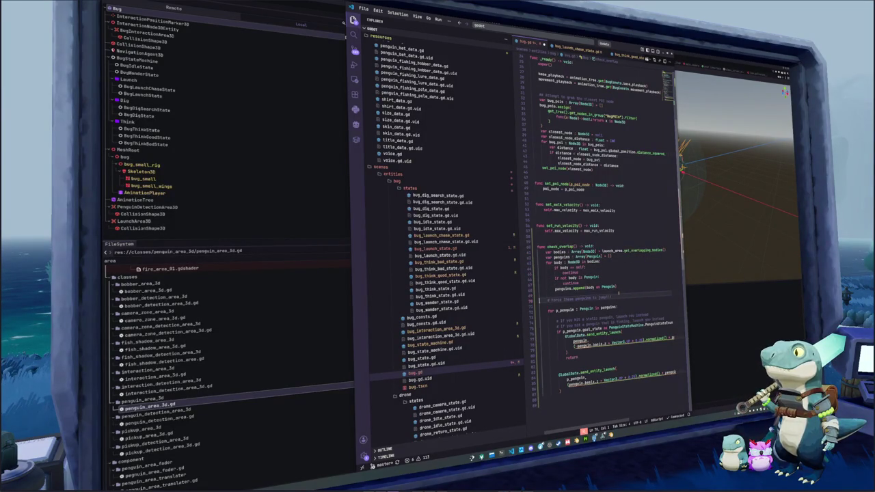
key("Down")
key("Down")
key("Down")
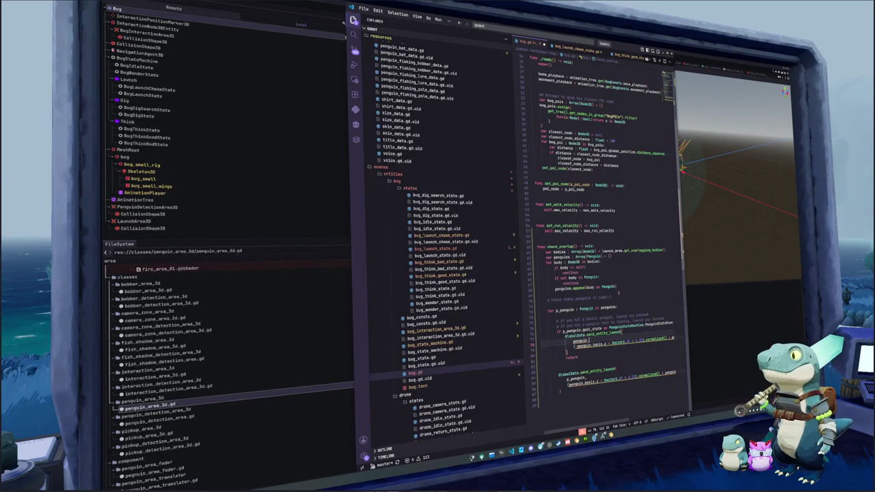
key("ctrl+d")
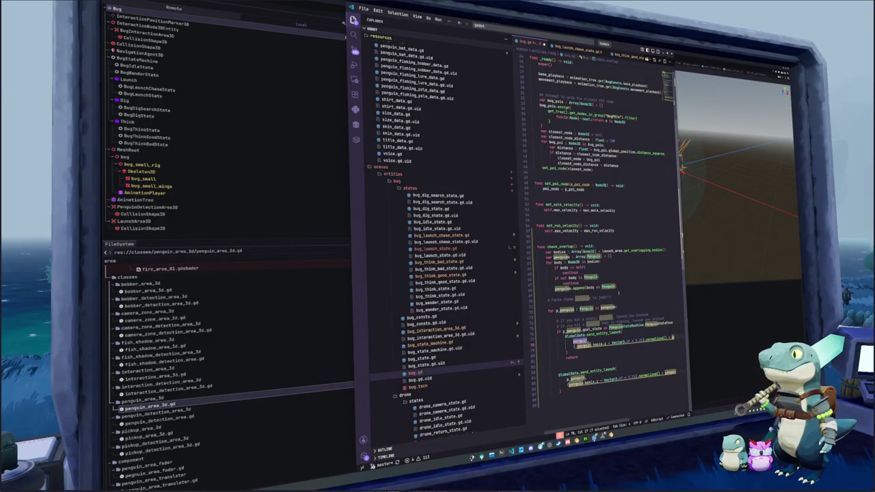
key("Escape")
- Comment out the fishing-penguin block on lines 74–78
key("Up")
key("Up")
key("Up")
key("Home")
key("shift+Down")
key("shift+Down")
key("shift+Down")
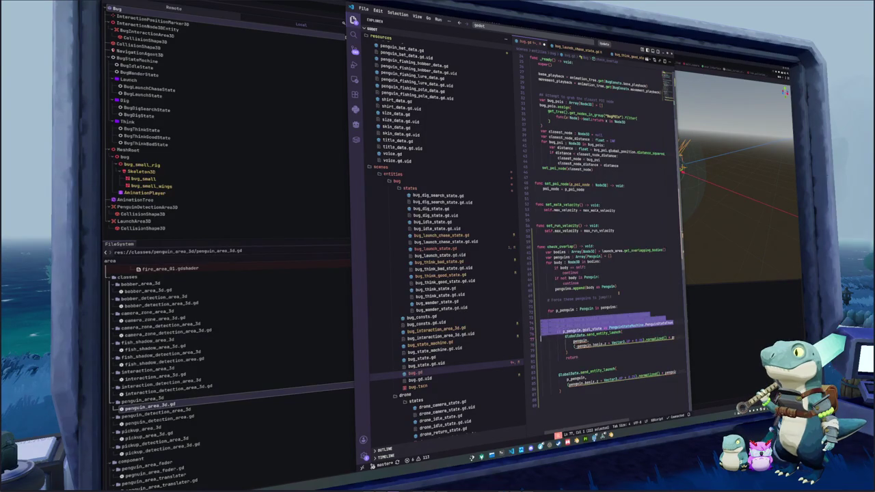
key("ctrl+z")
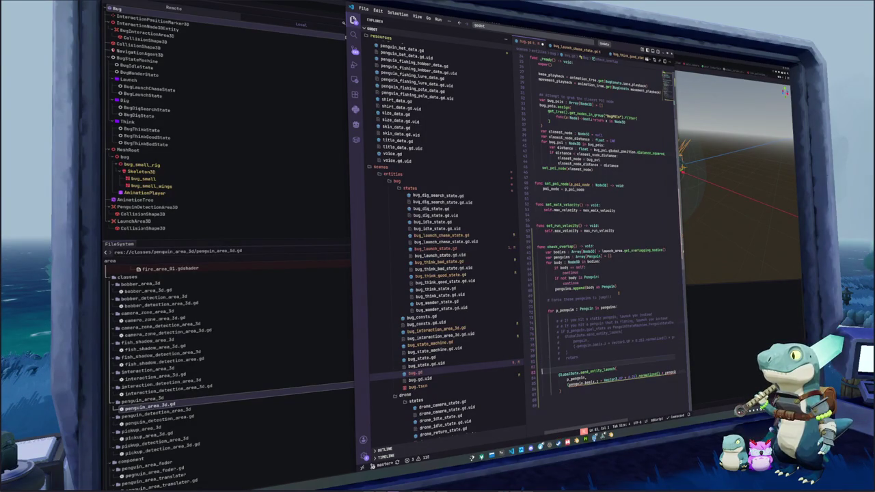
- Replace the penguin references on the launch line with self
left_click(596, 378)
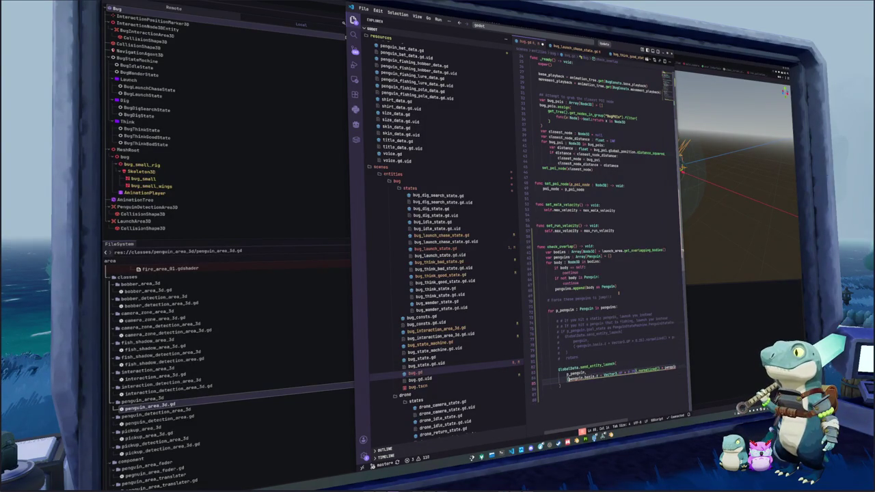
key("ctrl+d")
key("ctrl+d")
type("bug")
key("Escape")
key("Escape")
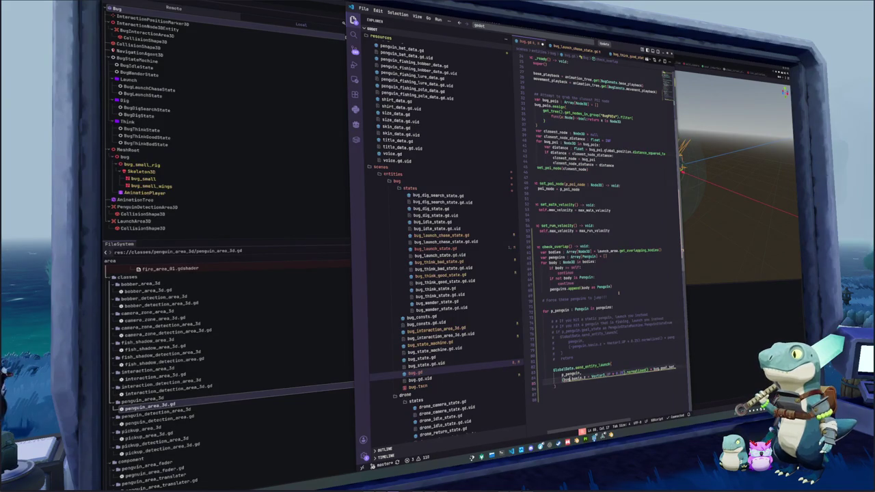
key("ctrl+d")
key("ctrl+d")
type("self")
key("Escape")
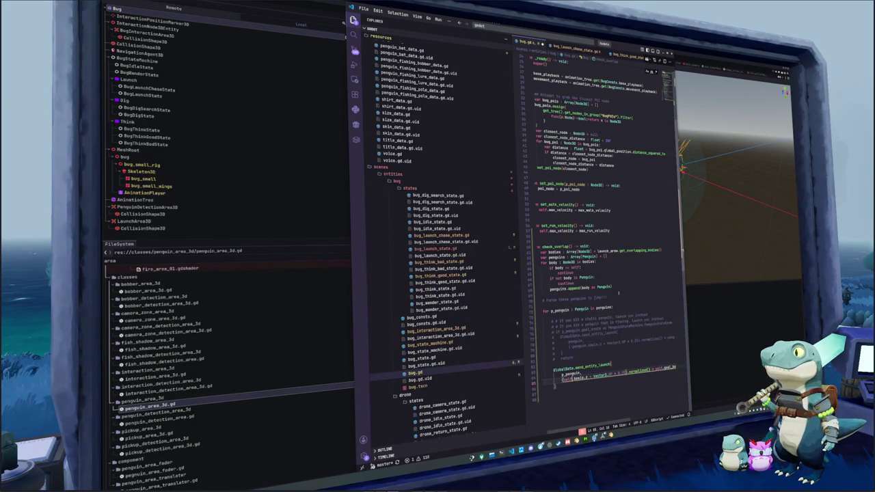
- Change the launch line's final value to 1.0
key("End")
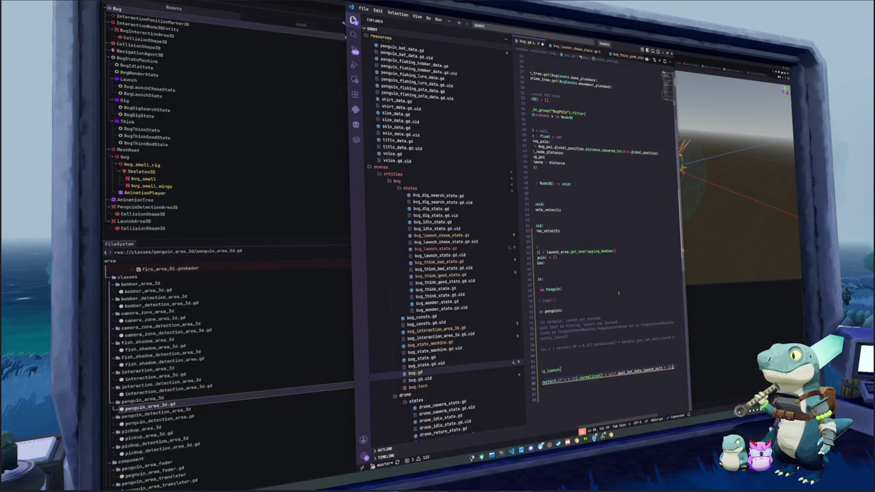
key("Return")
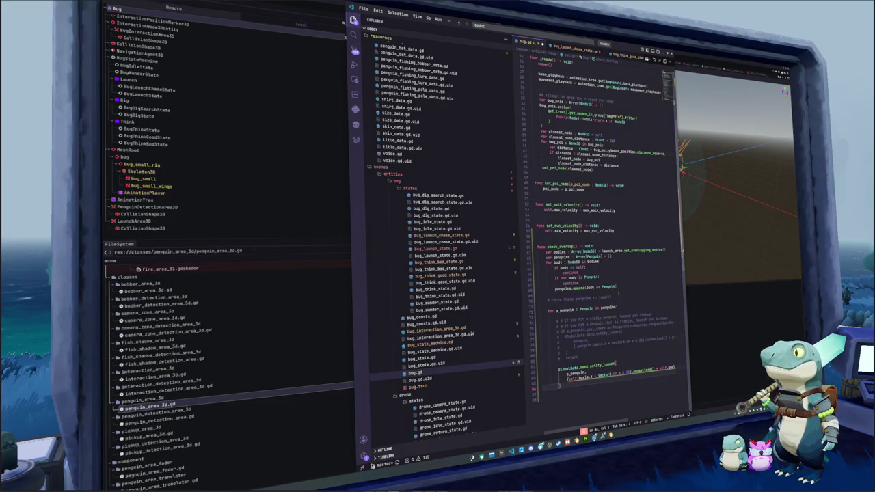
left_click(667, 368)
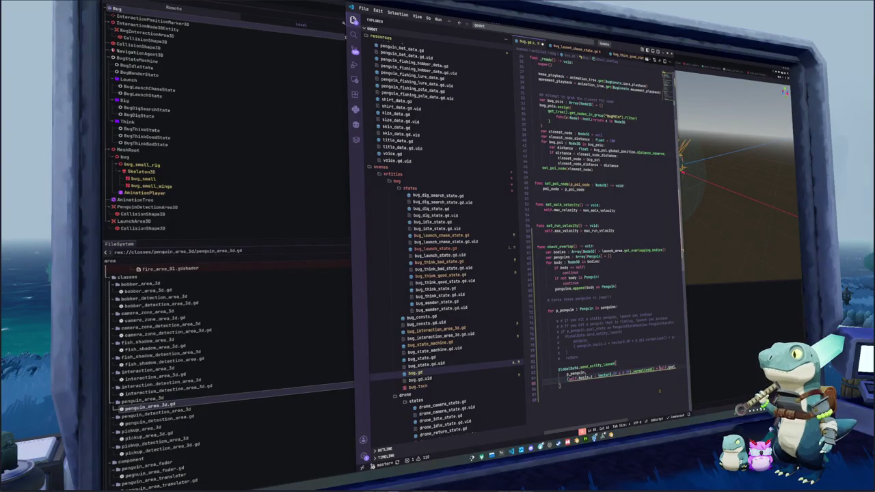
key("shift+End")
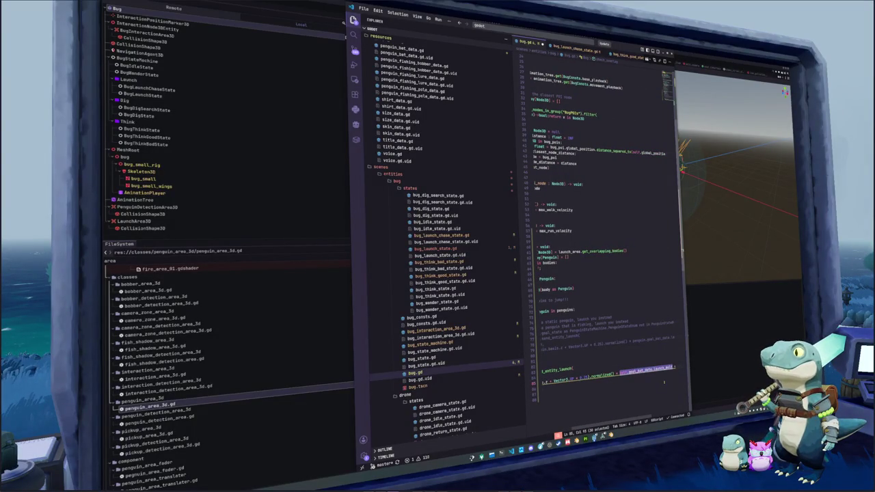
type("1.")
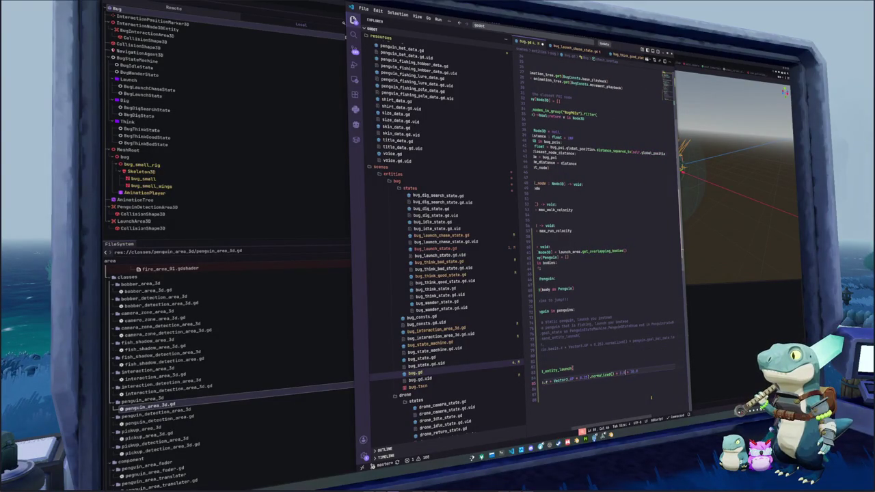
type("0")
key("Up")
key("Up")
key("Up")
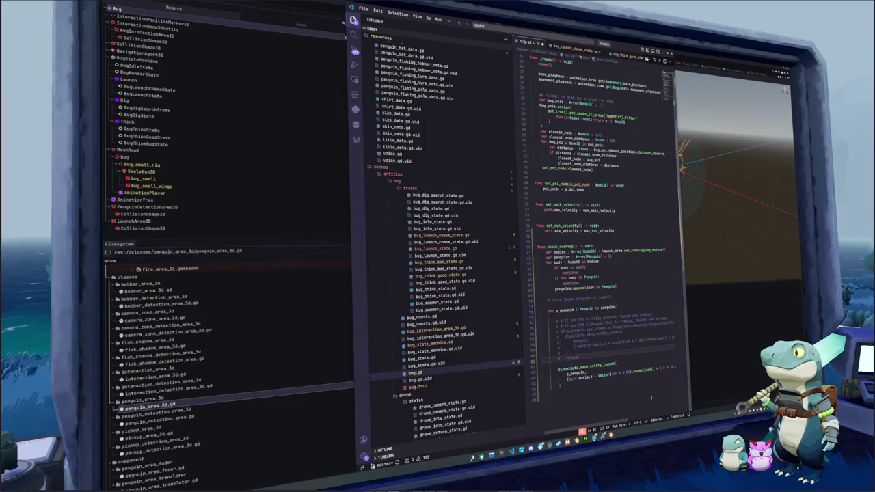
key("Up")
key("Up")
key("Up")
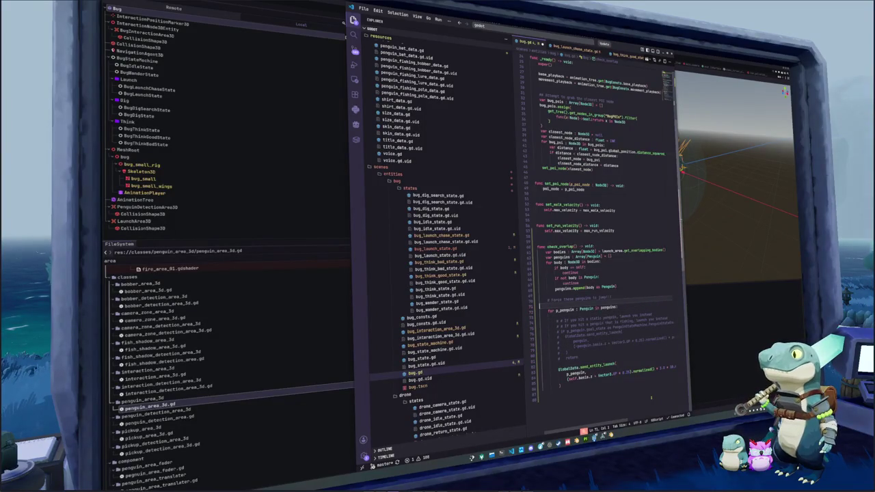
key("Up")
key("Up")
key("Up")
key("End")
key("Up")
key("Up")
key("Up")
key("Up")
key("Up")
key("Up")
key("End")
key("Up")
key("Up")
key("Up")
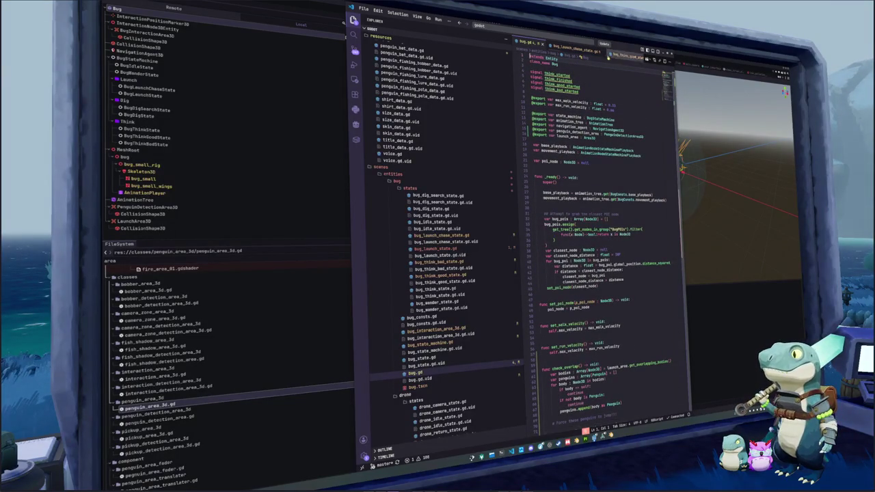
left_click(435, 248)
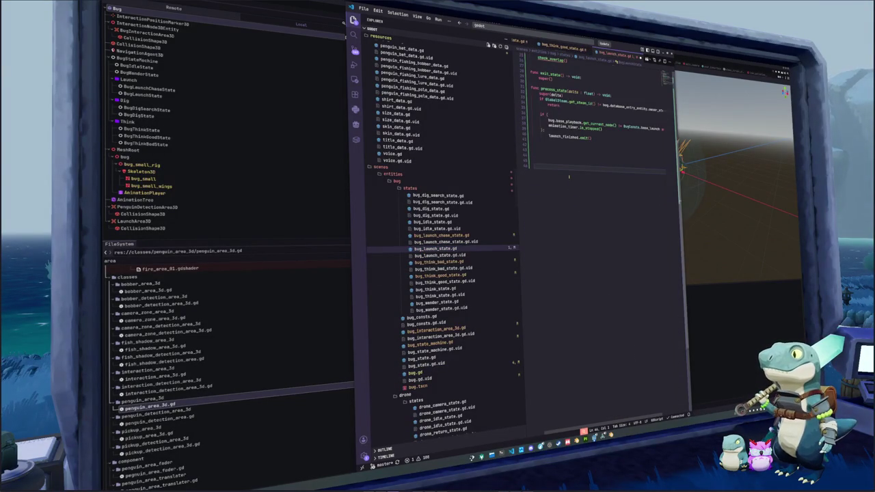
- Change the enter_state call to bug.check_overlap()
scroll(569, 176, "up", 4)
left_click(552, 140)
left_click(540, 135)
type("bug.")
key("Escape")
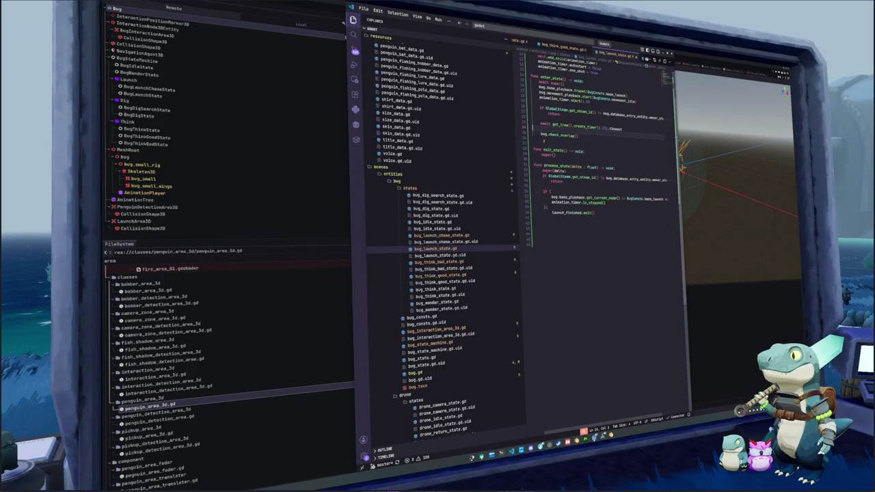
- Delete the trailing empty lines at the end of bug_launch_state.gd and return to Godot
scroll(544, 140, "up", 3)
left_click(556, 288)
key("BackSpace")
key("BackSpace")
key("BackSpace")
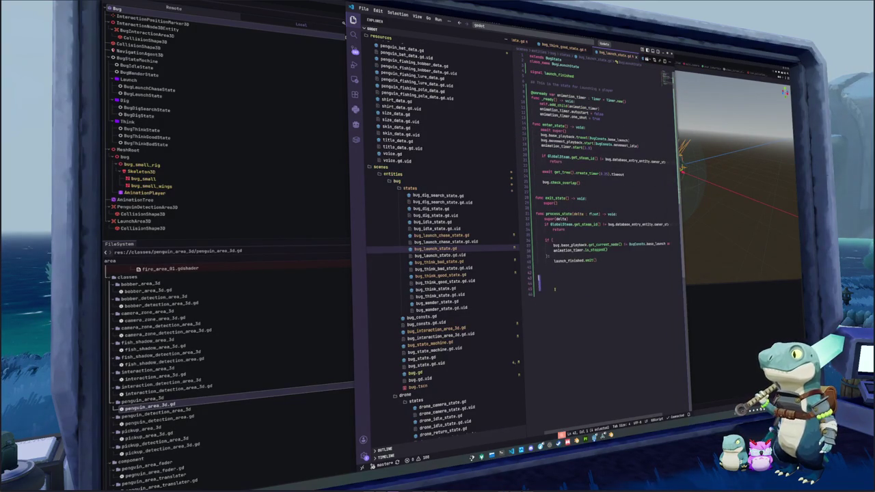
key("BackSpace")
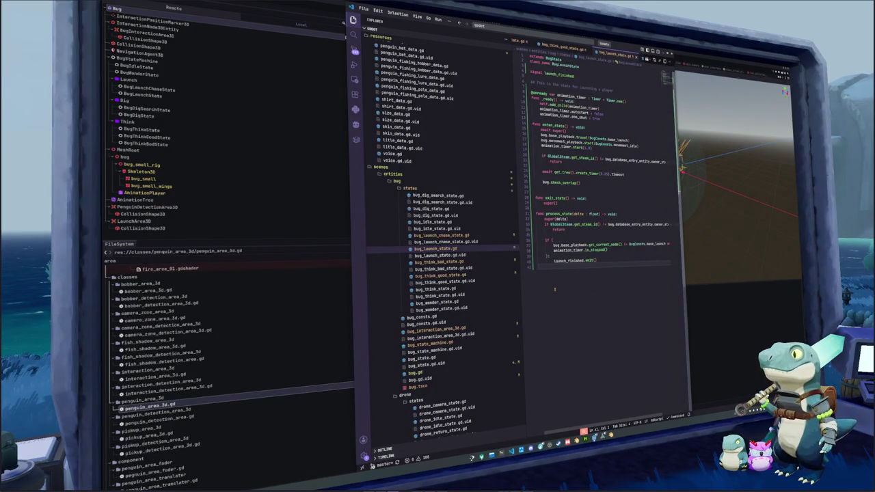
left_click(675, 298)
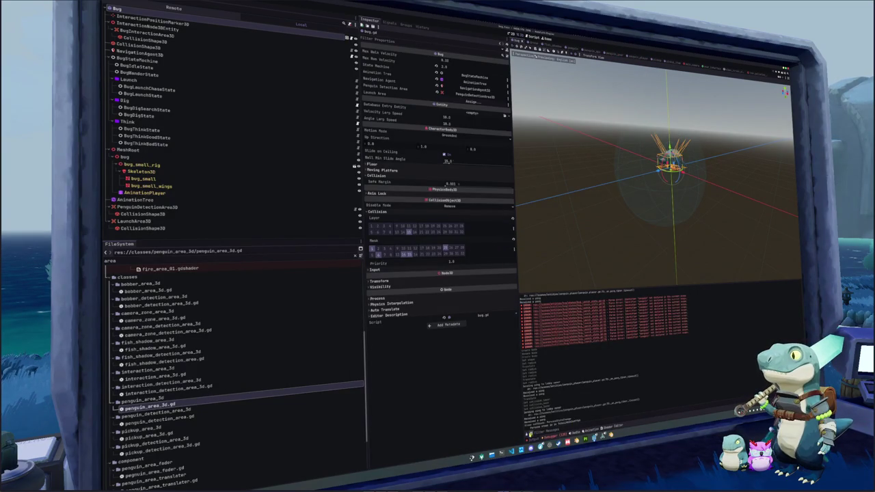
- Show the debugger's Errors list and run the project with F5 to test penguin launching
left_click(529, 435)
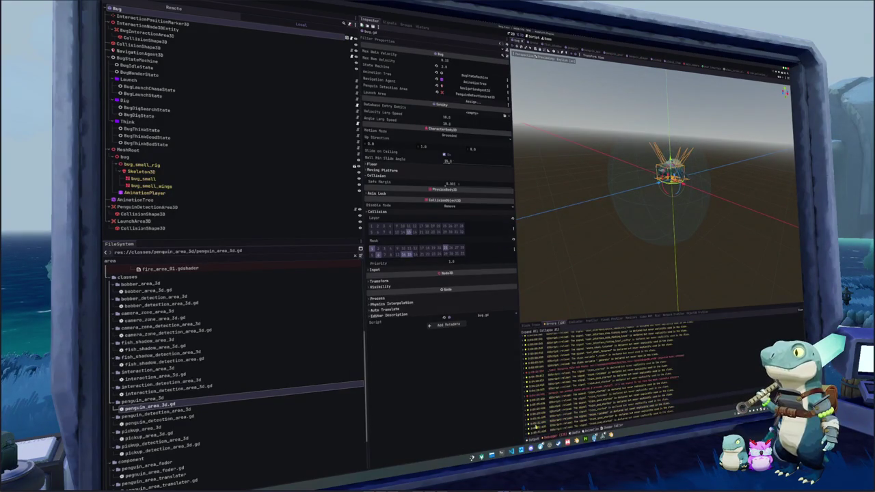
key("F5")
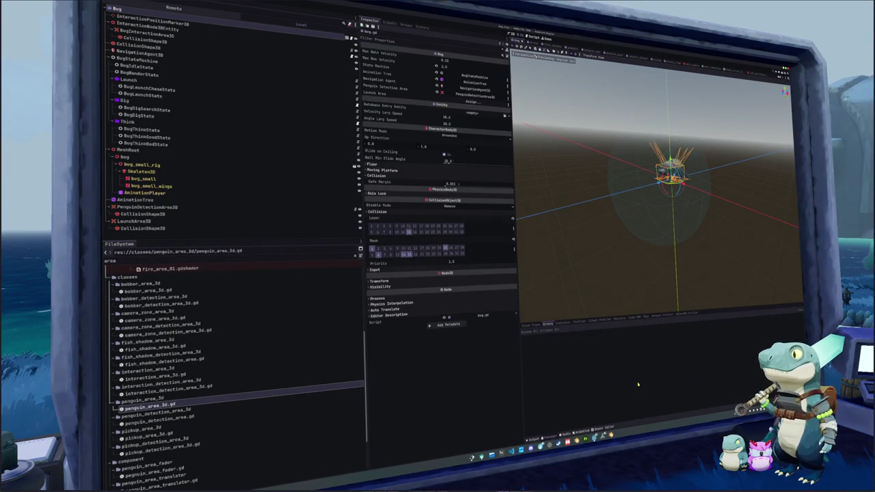
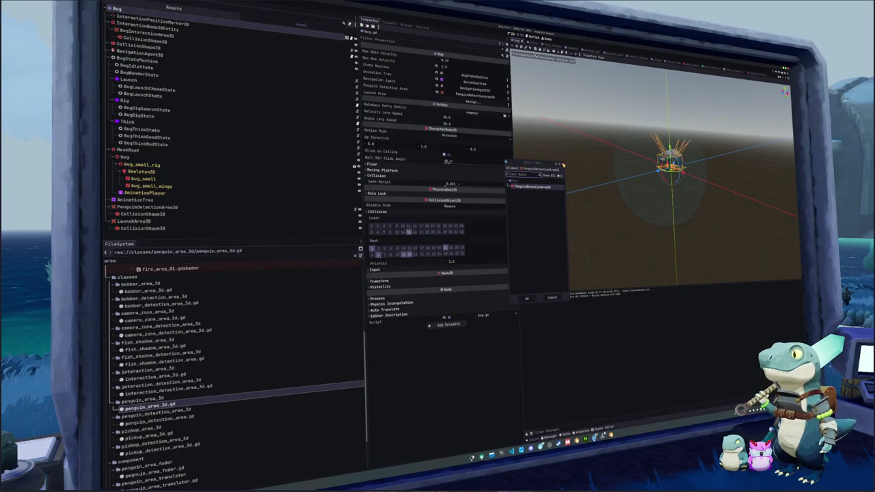
- Filter to Area3D nodes, assign LaunchArea3D as the bug's Launch Area, and clear the Output log
left_click(471, 102)
left_click(471, 102)
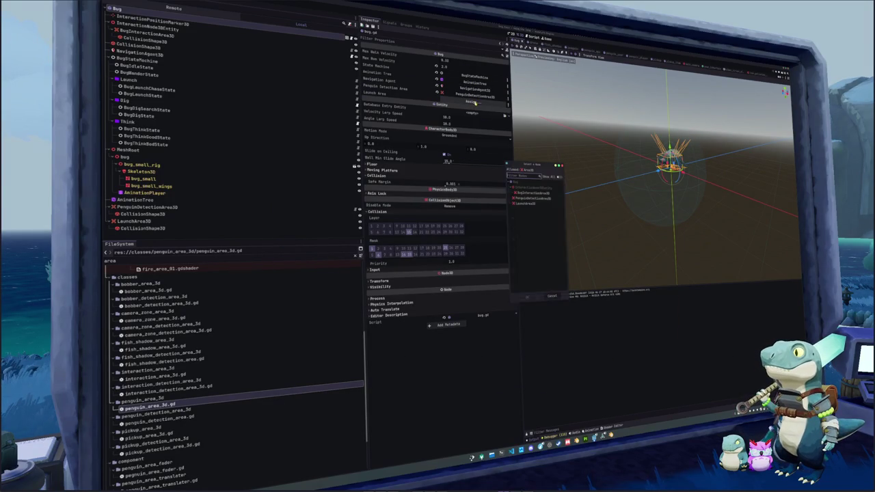
double_click(525, 202)
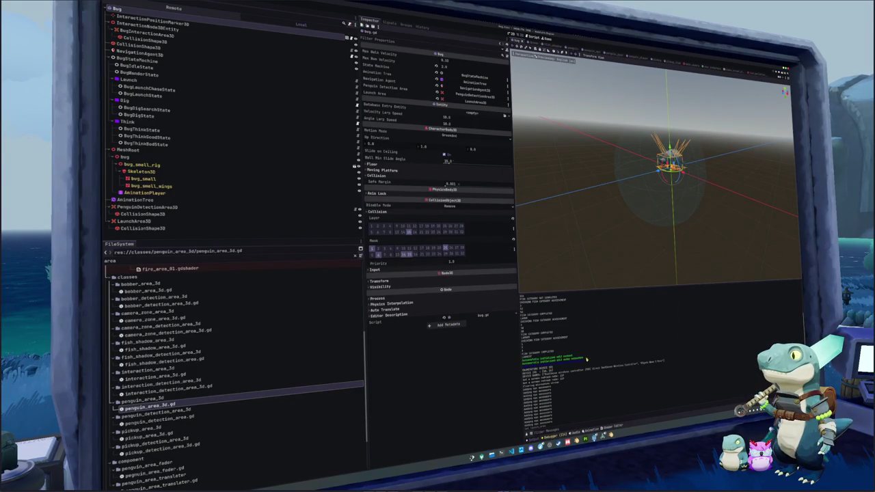
key("F5")
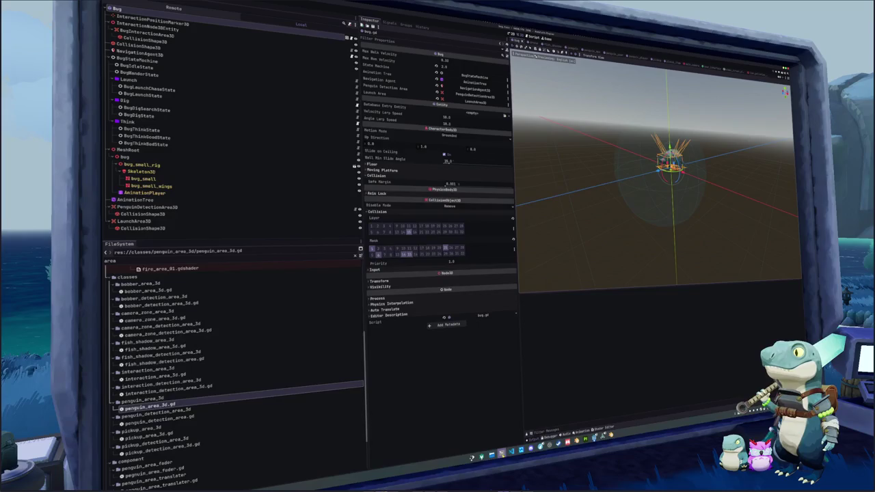
left_click(559, 50)
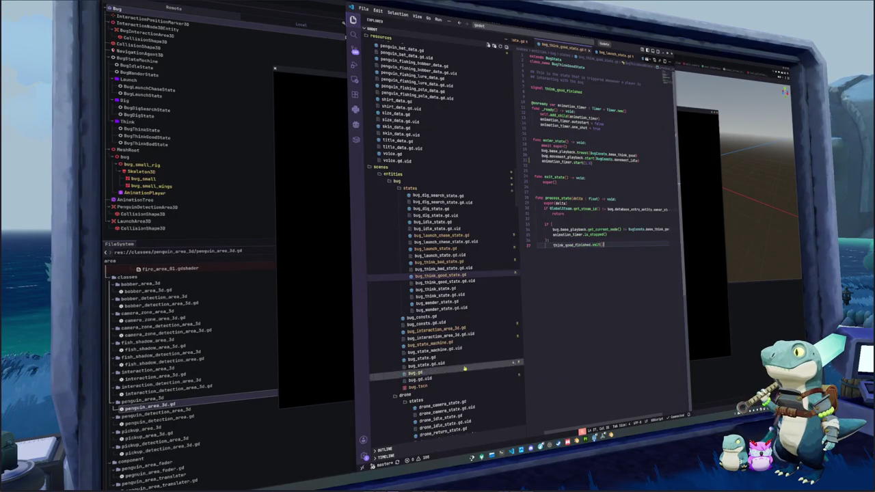
- In bug_state_machine.gd, connect launch_finished to change state to bug_wander_state
left_click(437, 342)
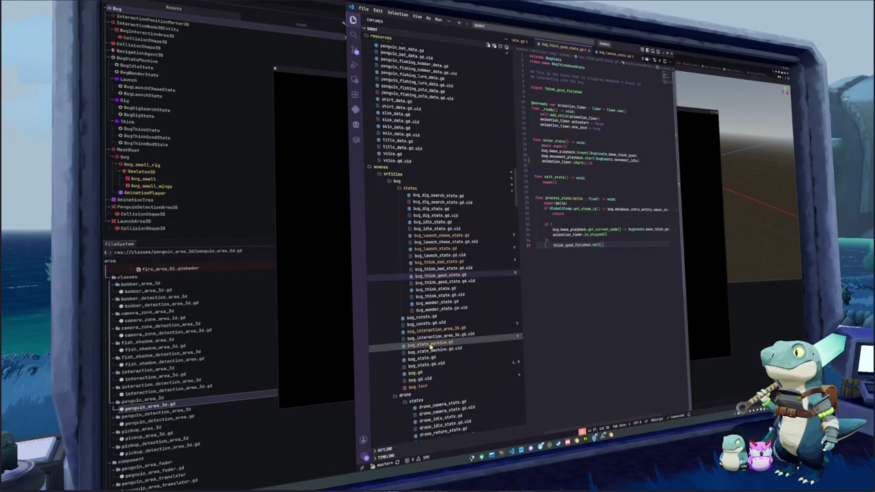
key("Tab")
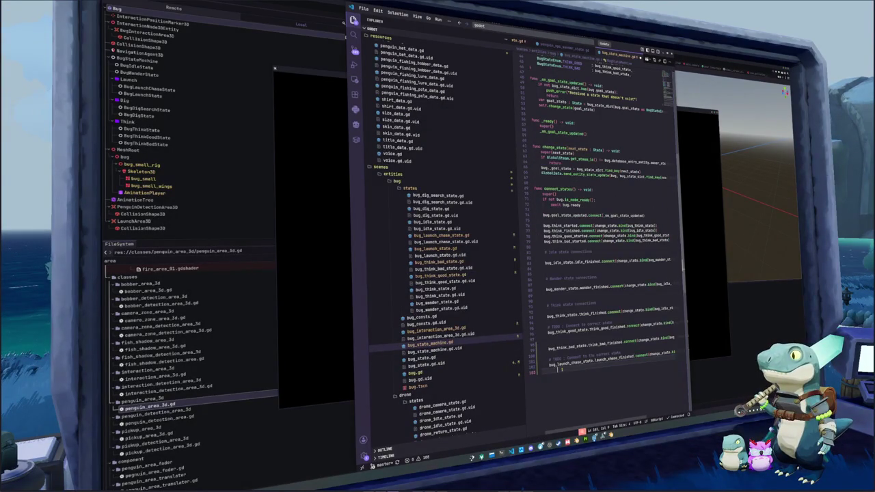
type("bug_launch")
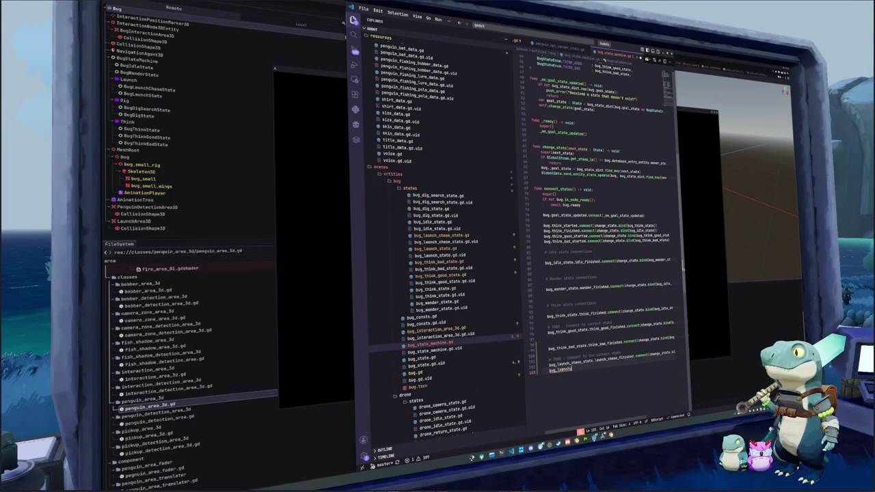
type("_stat")
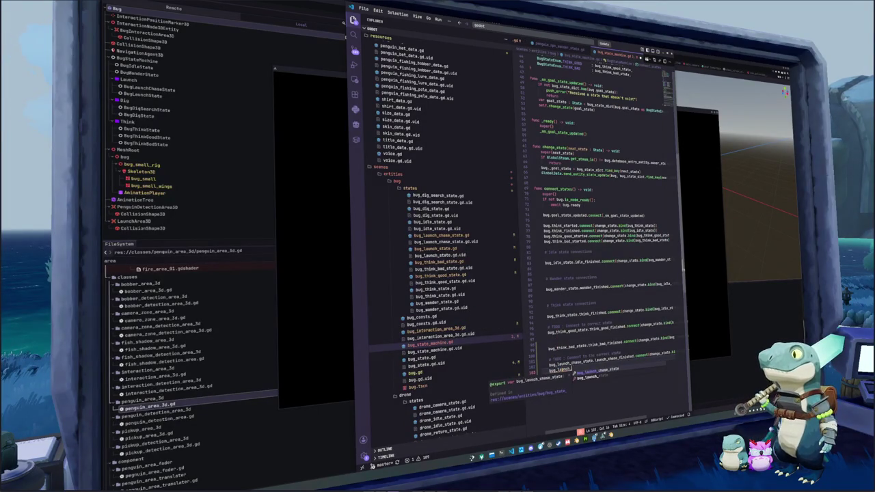
type("e.launch_finished")
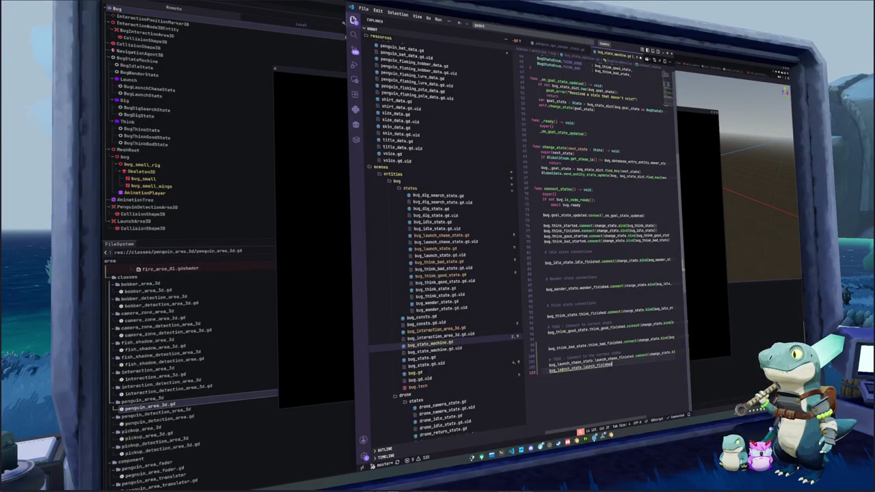
type(".connect(change_state.bi")
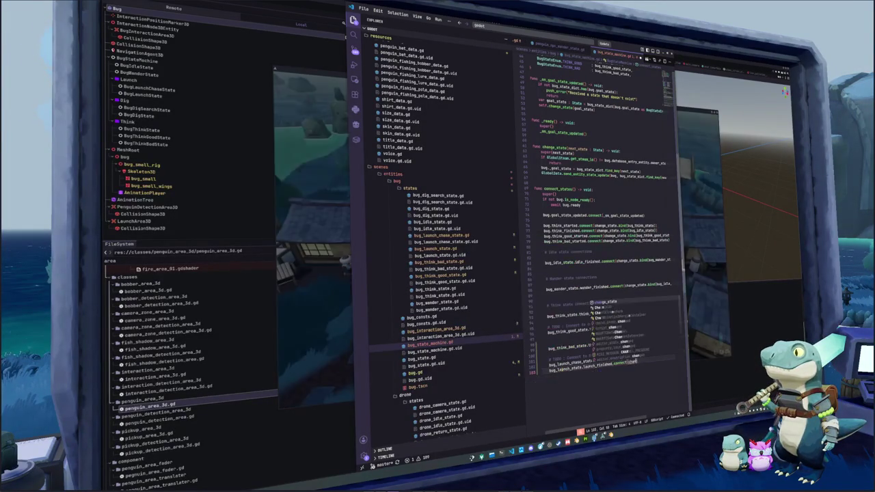
type("nd(")
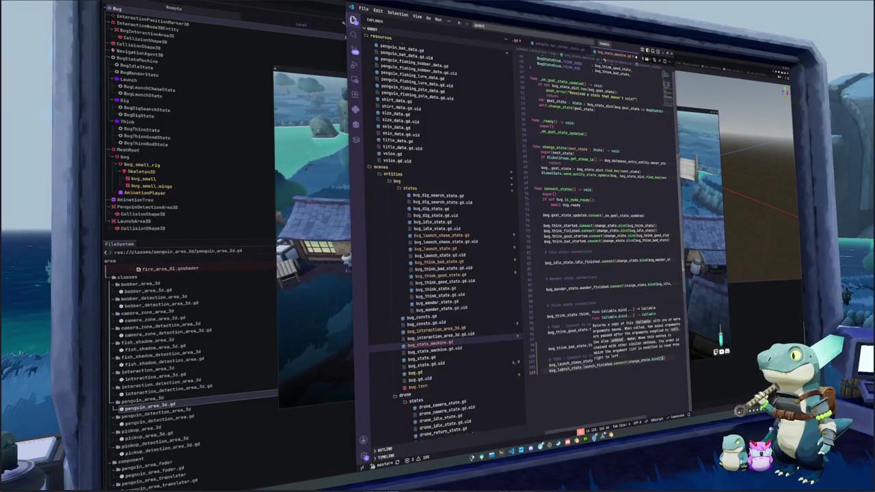
type("bug_wander_state")
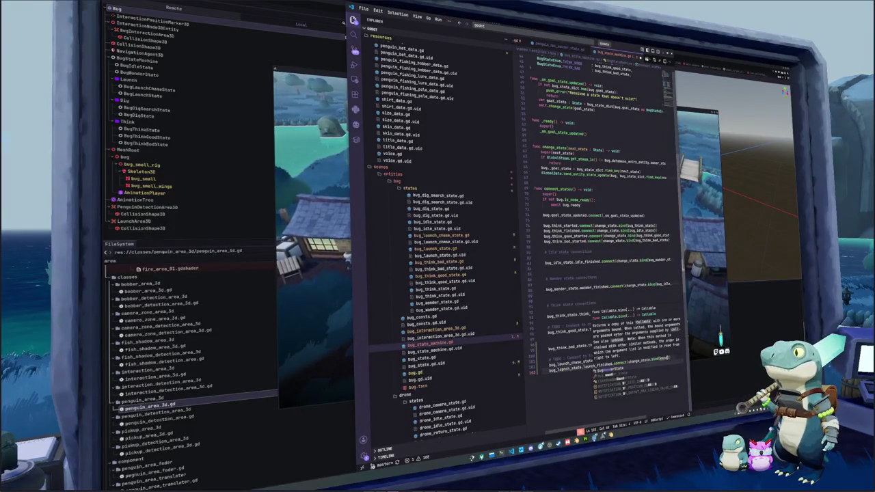
- Replace bug_idle_state with bug_launch_state on line 102, delete the TODO comment, and run the game
double_click(673, 357)
type("bug_launch_state")
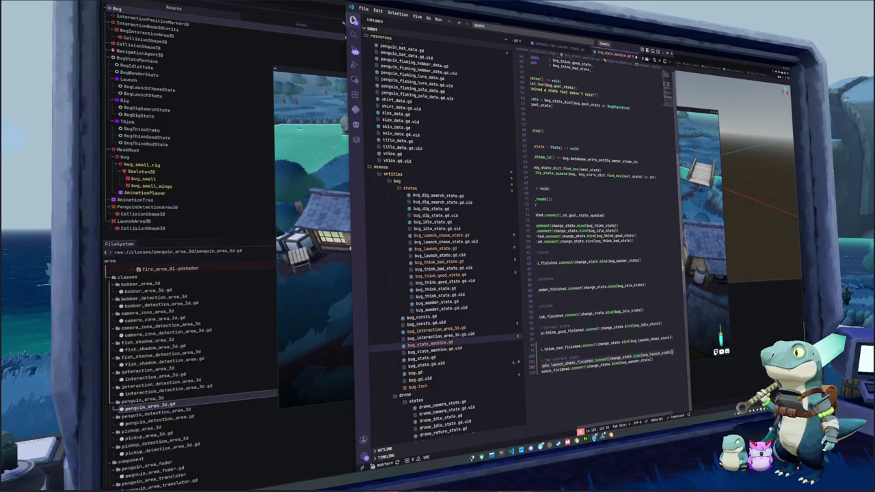
key("Home")
key("shift+Up")
key("BackSpace")
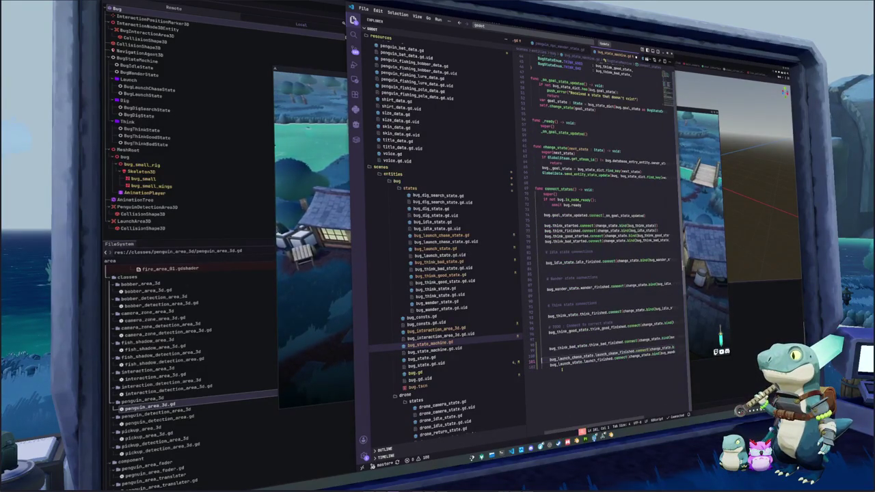
key("Up")
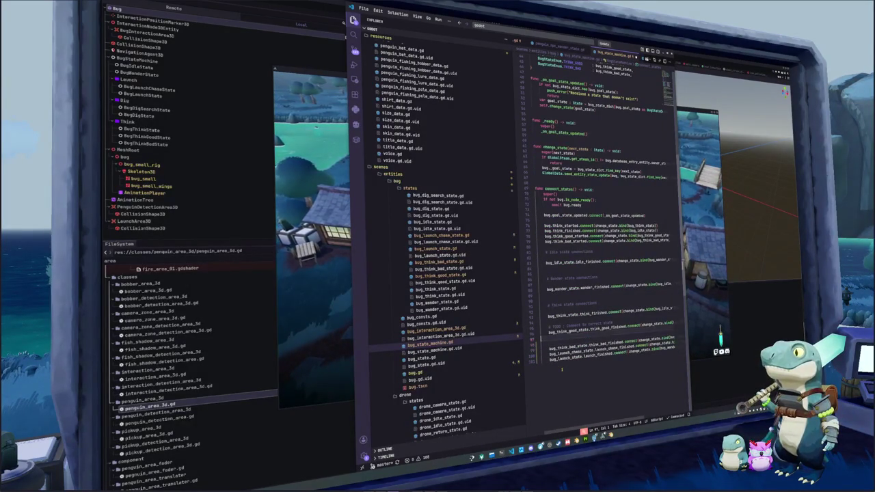
key("F5")
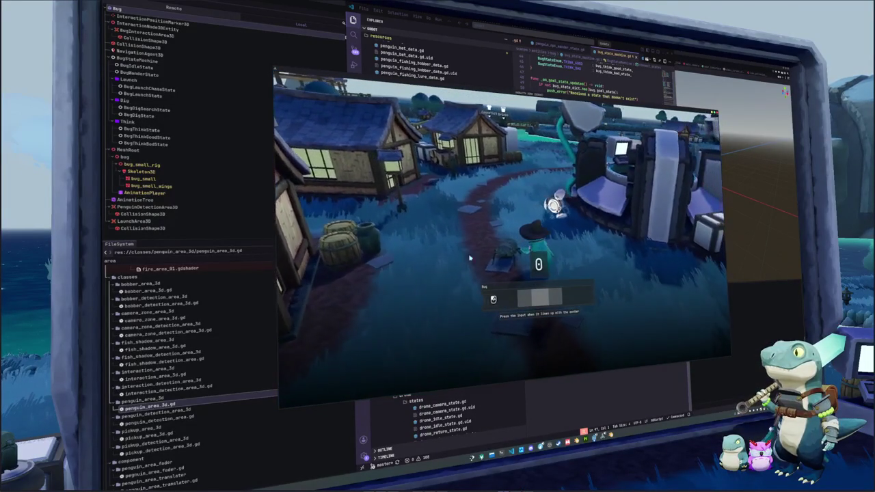
- Attempt the bug timing prompt in-game, then stop the running game
left_click(470, 258)
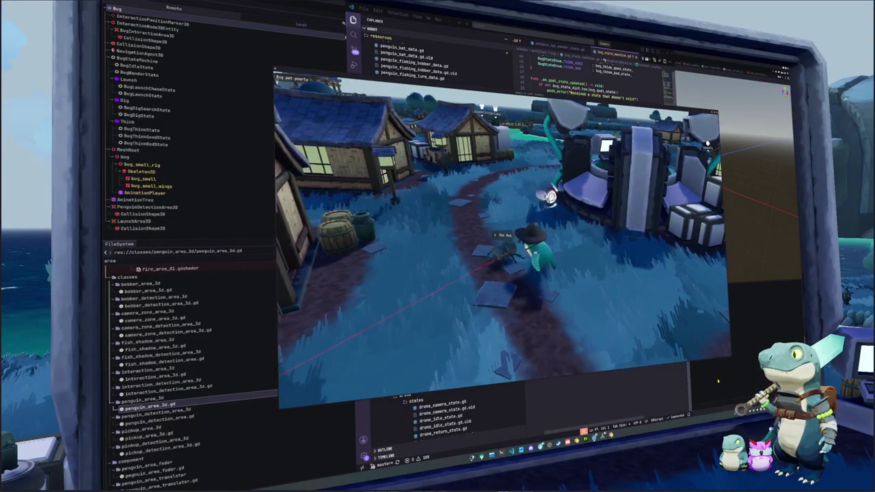
key("F8")
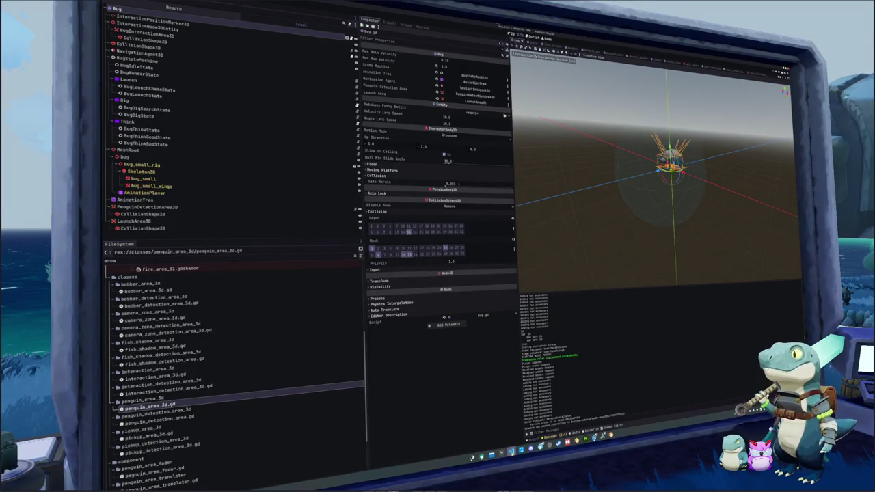
left_click(511, 451)
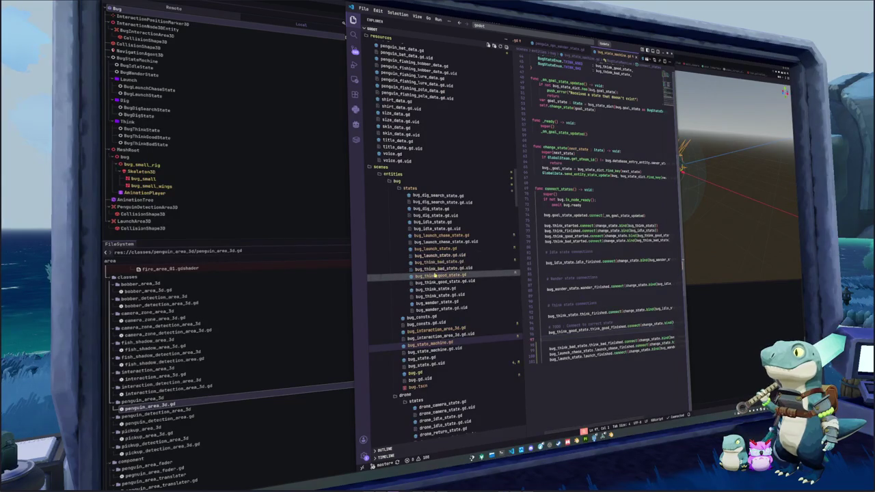
left_click(430, 248)
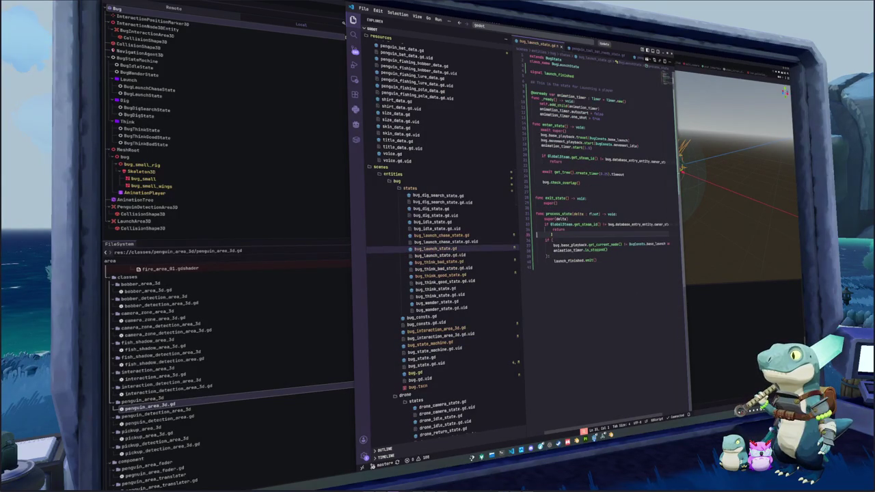
left_click(560, 188)
key("Tab")
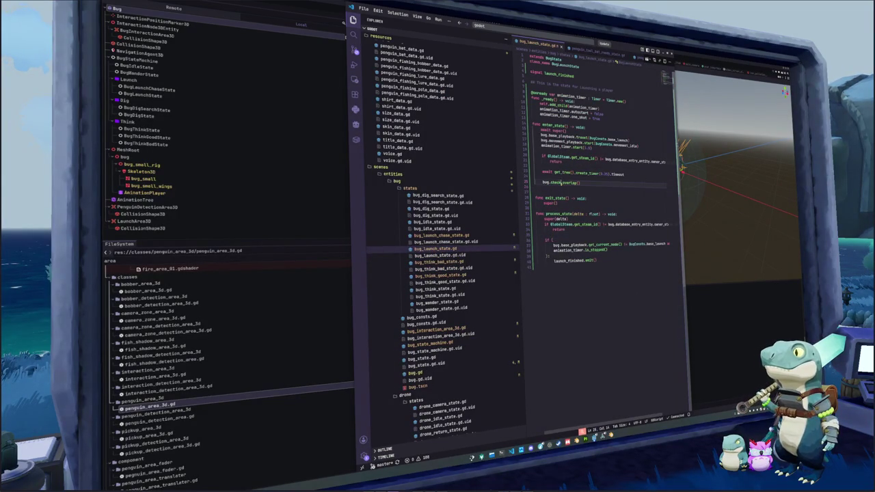
key("Return")
mouse_move(562, 184)
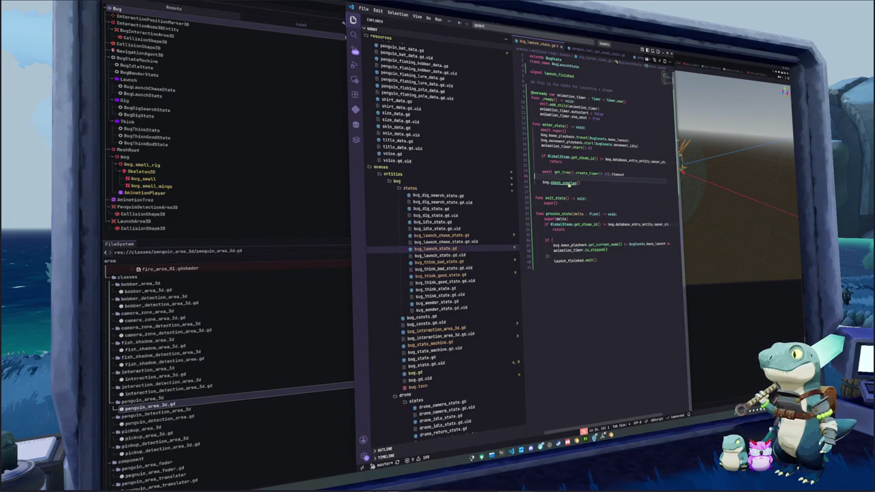
left_click(563, 184, "ctrl")
scroll(594, 273, "down", 4)
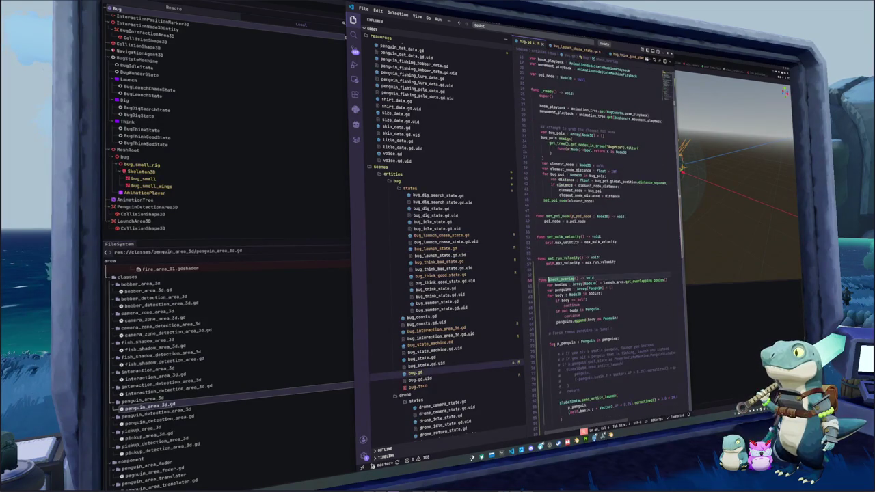
scroll(601, 246, "down", 2)
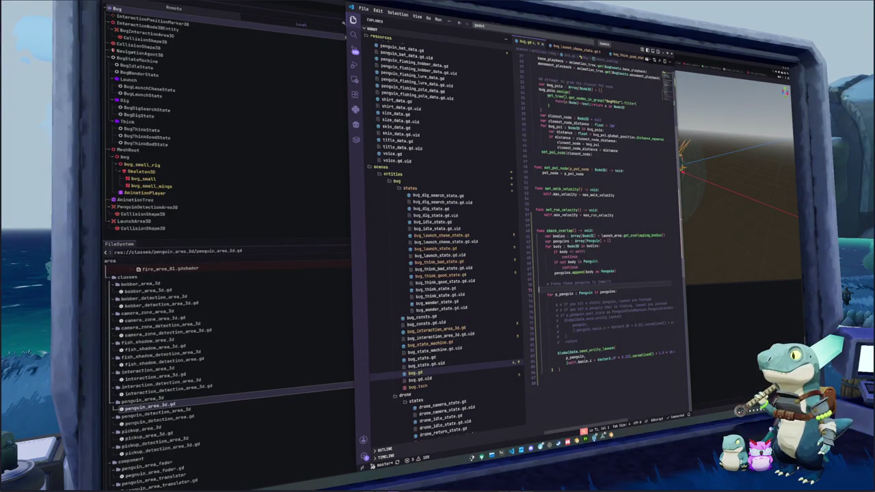
mouse_move(632, 235)
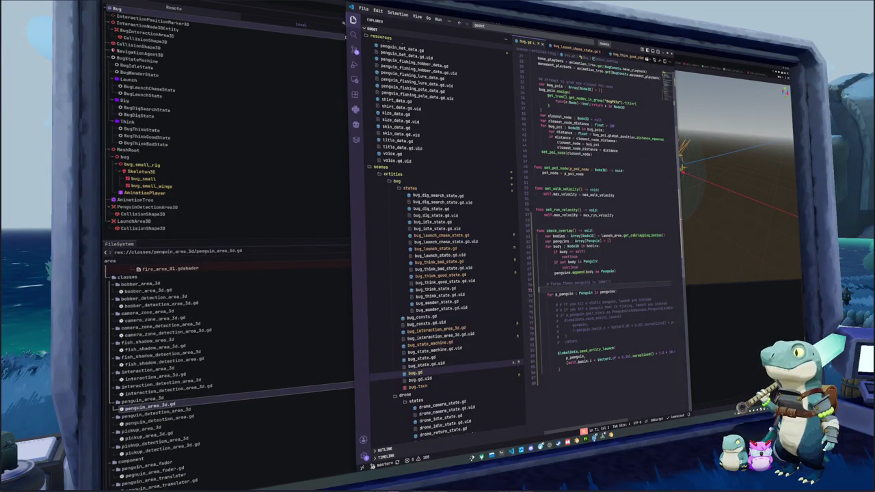
left_click(721, 335)
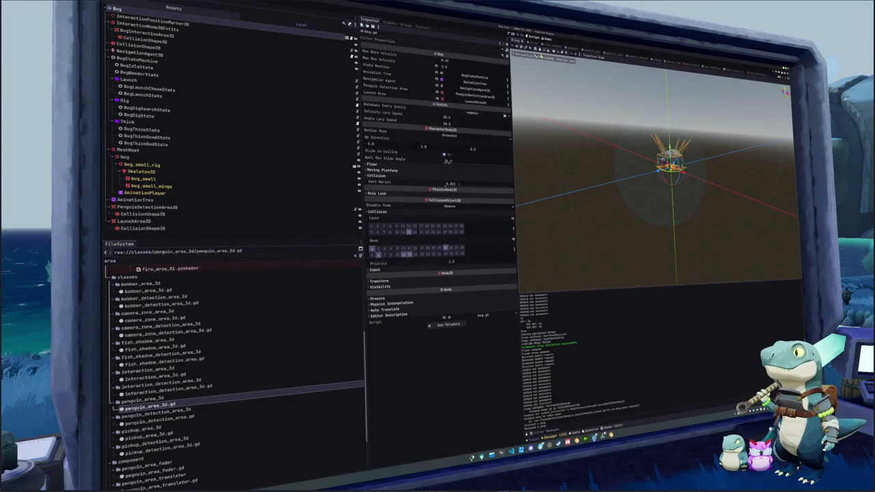
- Inspect the LaunchArea3D node's properties in the Bug scene, then bring up bug.gd
left_click(571, 49)
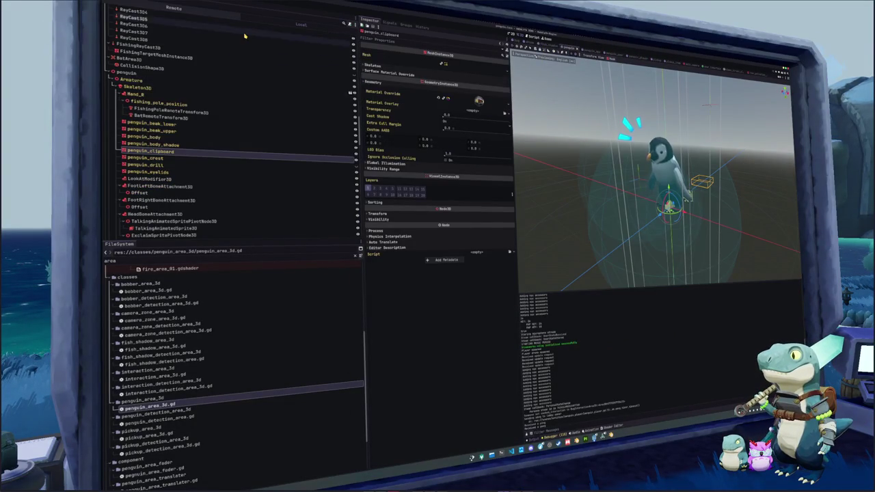
scroll(244, 36, "up", 15)
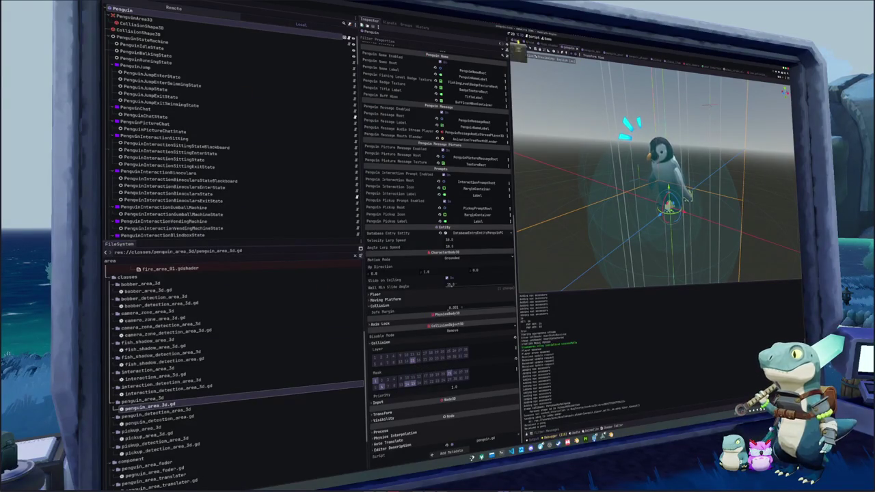
key("ctrl+Tab")
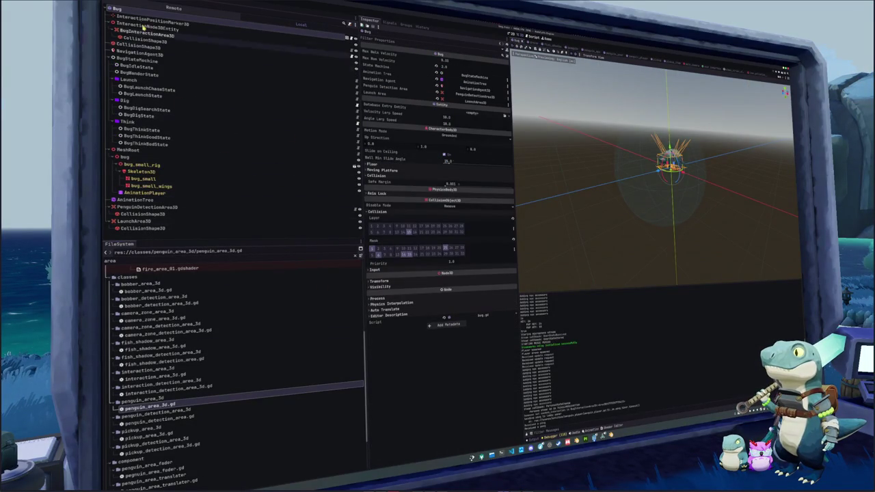
left_click(198, 222)
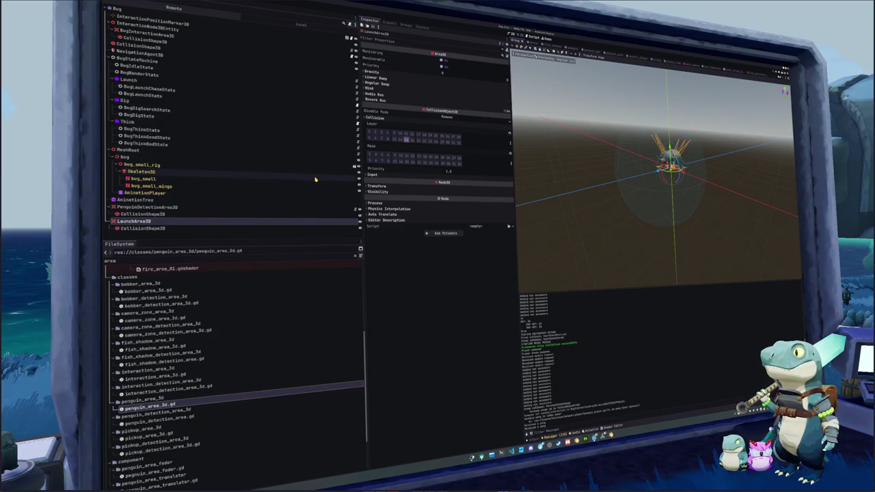
left_click(512, 451)
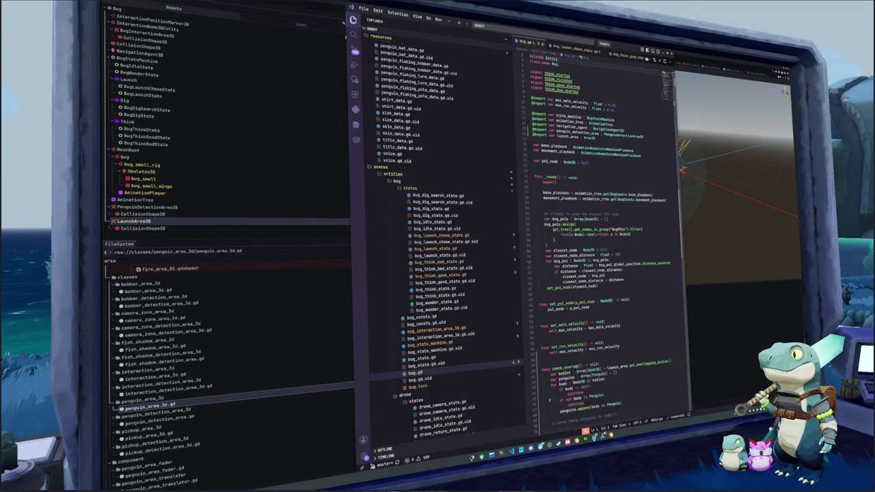
- Delete the 'if body == self: continue' check from the check_overlap loop
scroll(551, 273, "down", 6)
left_click(550, 276)
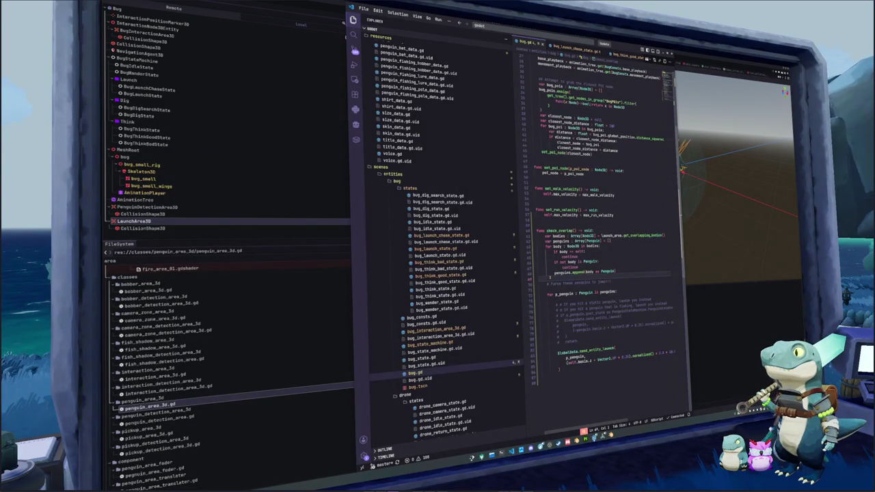
left_click(615, 271)
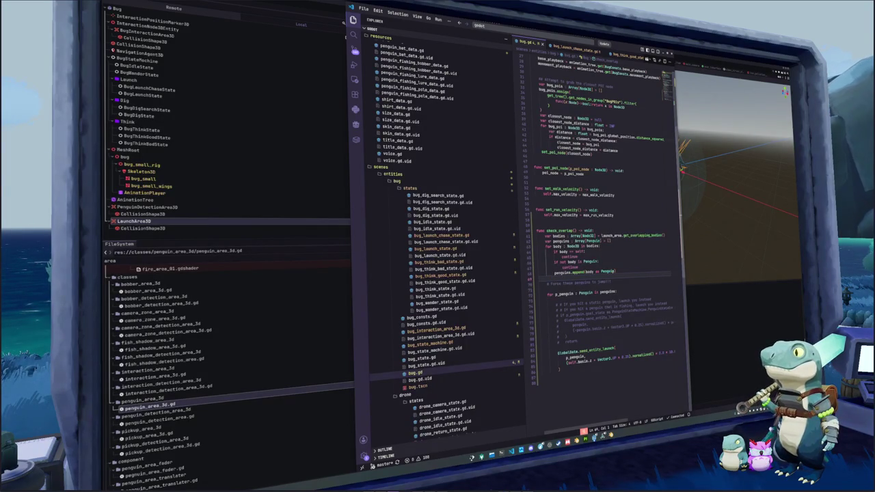
left_click_drag(538, 251, 537, 261)
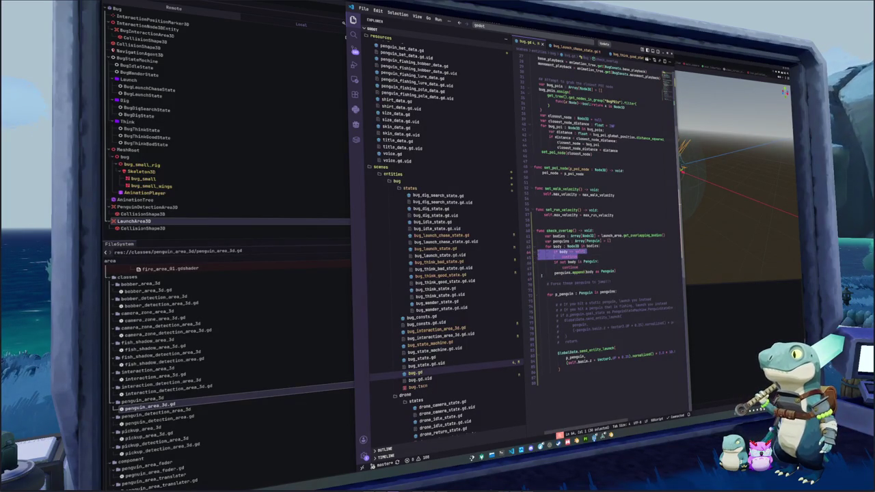
key("Delete")
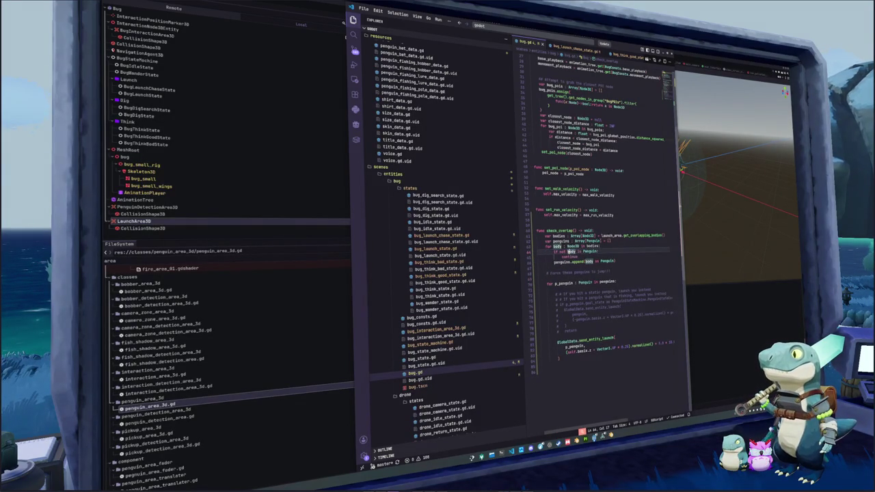
left_click(587, 257)
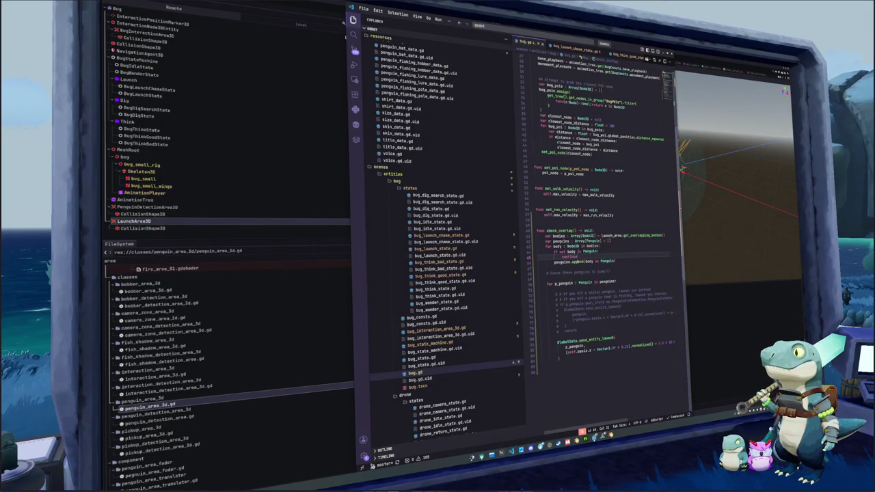
- Add print(bodies) and print(penguins) below the jump comment, then save and run the game
key("Down")
key("Down")
key("ctrl+End")
key("Up")
key("Up")
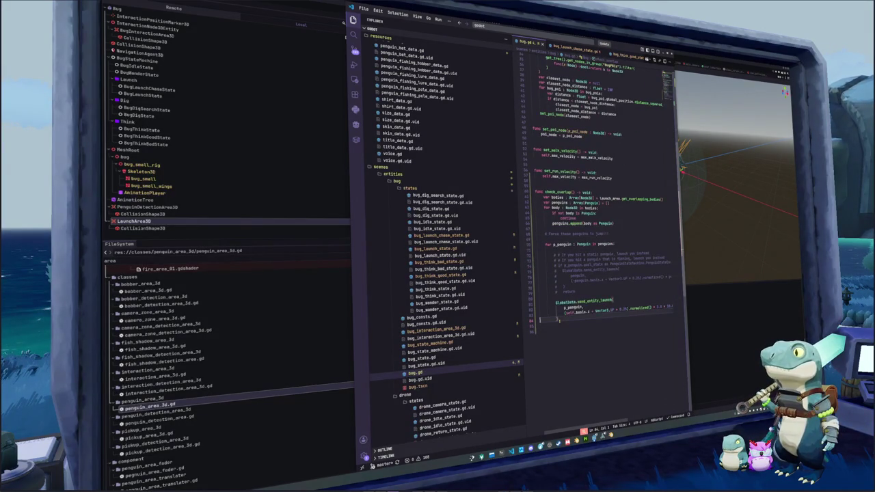
key("End")
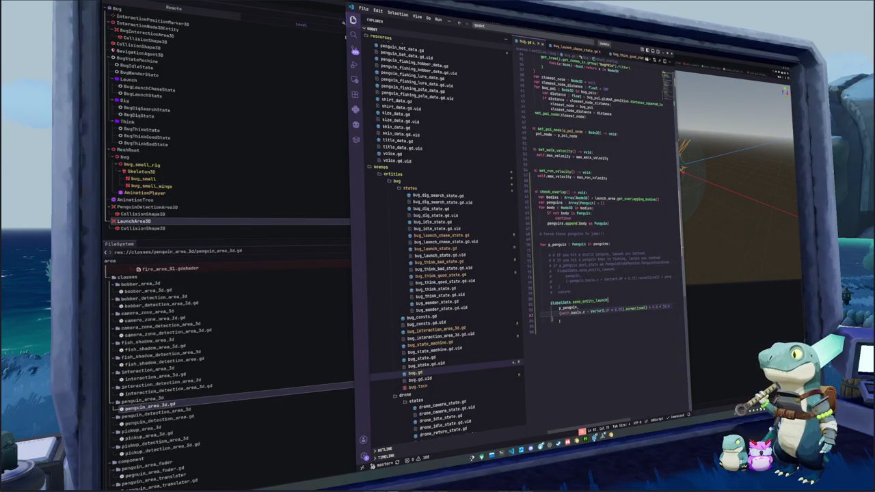
key("Up")
key("Up")
key("Up")
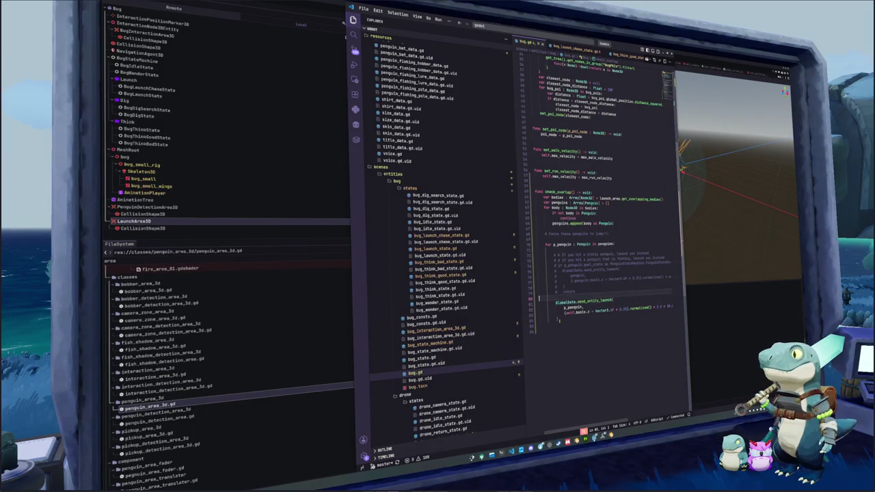
left_click(609, 233)
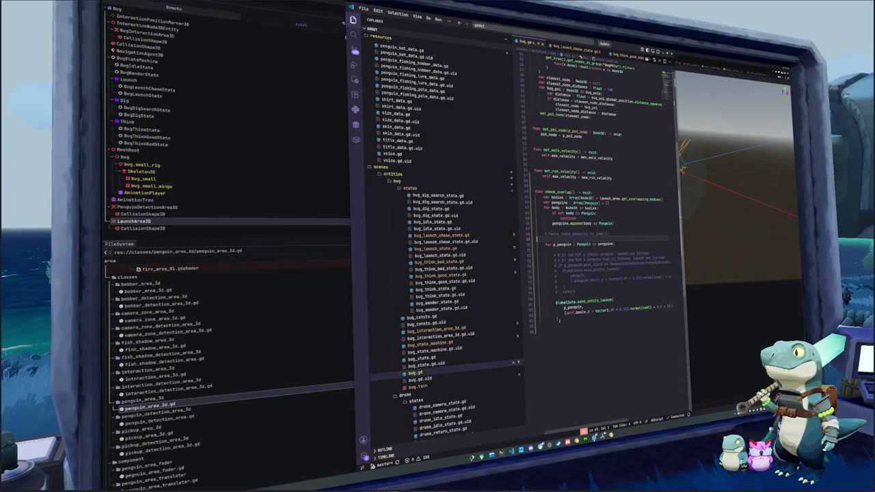
key("Return")
key("Return")
type("print(penguins")
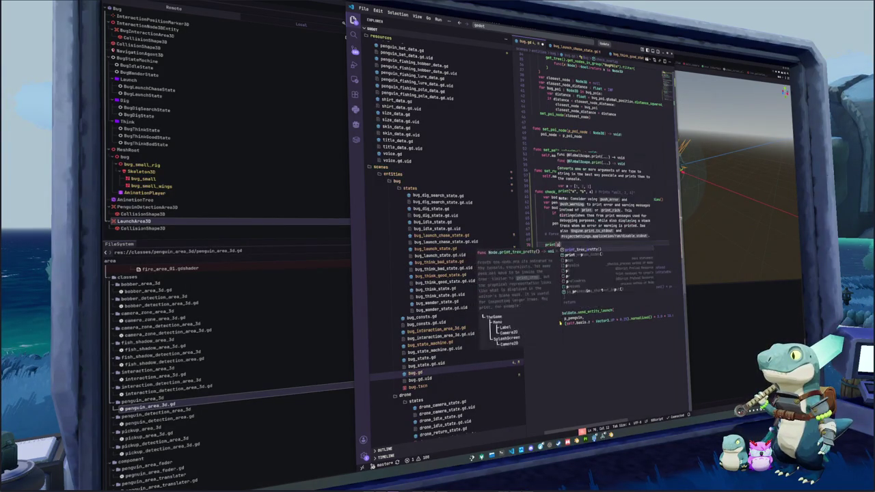
type(")")
key("ctrl+shift+Return")
type("print")
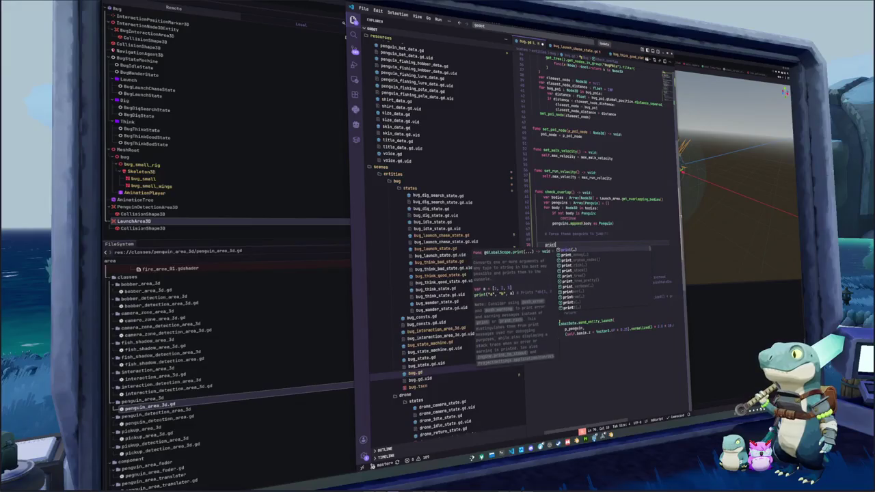
type("(bodies)")
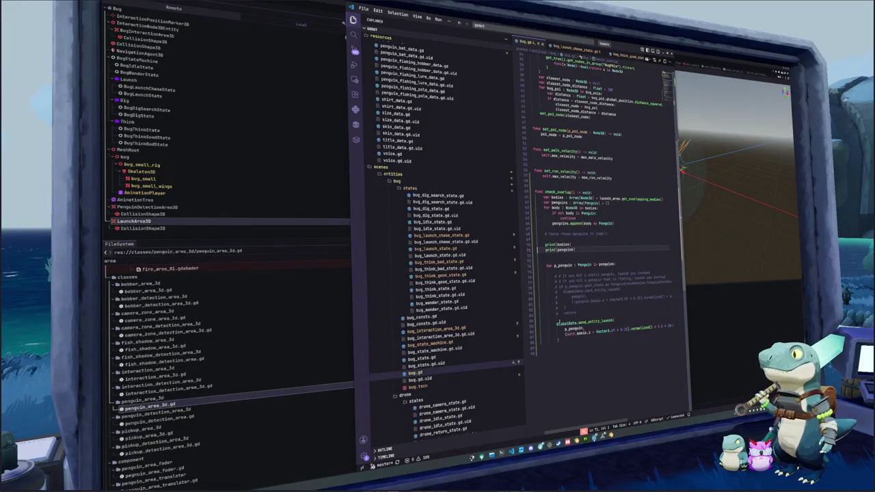
key("alt+Tab")
key("F5")
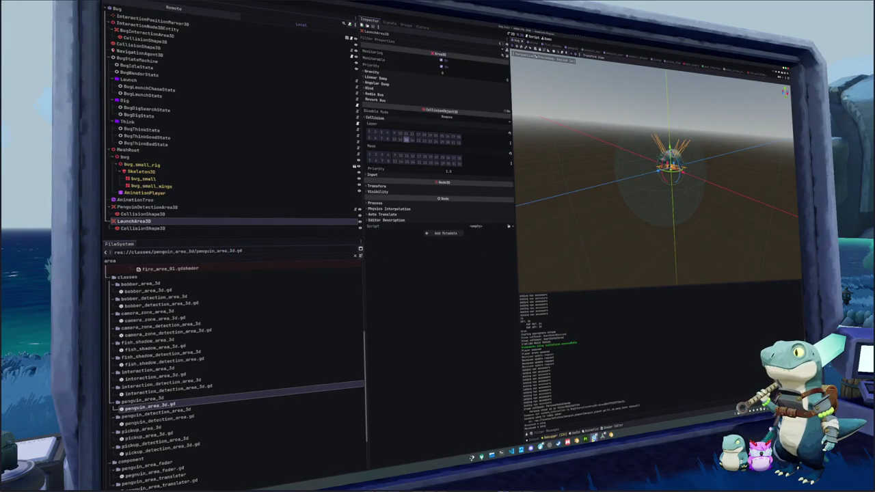
- Walk to the bug and play the petting minigame three times, then stop the game
key("w")
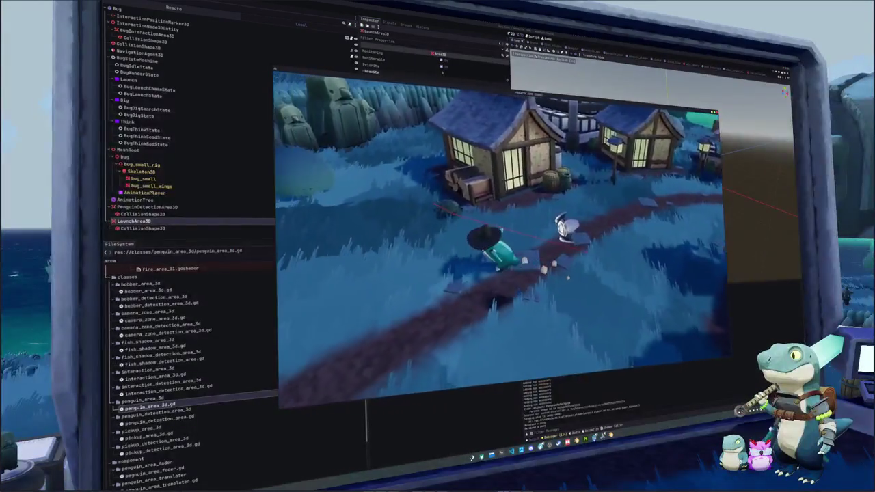
left_click(557, 277)
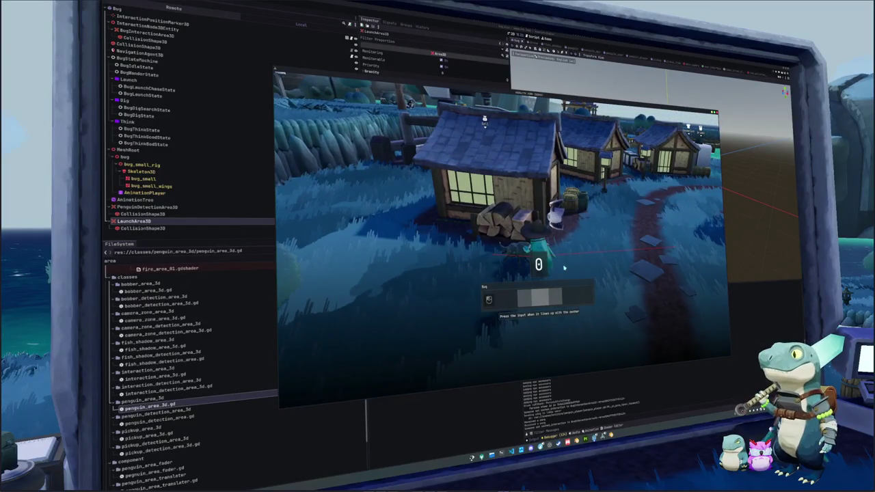
left_click(564, 268)
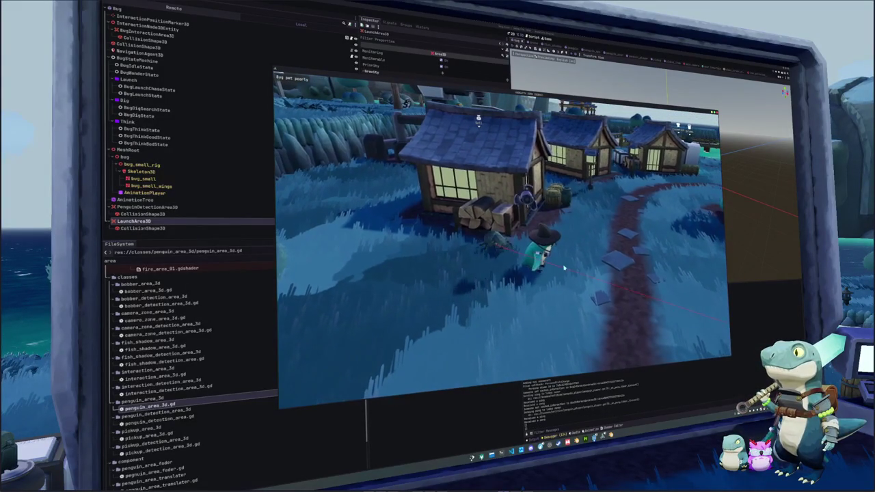
left_click(558, 273)
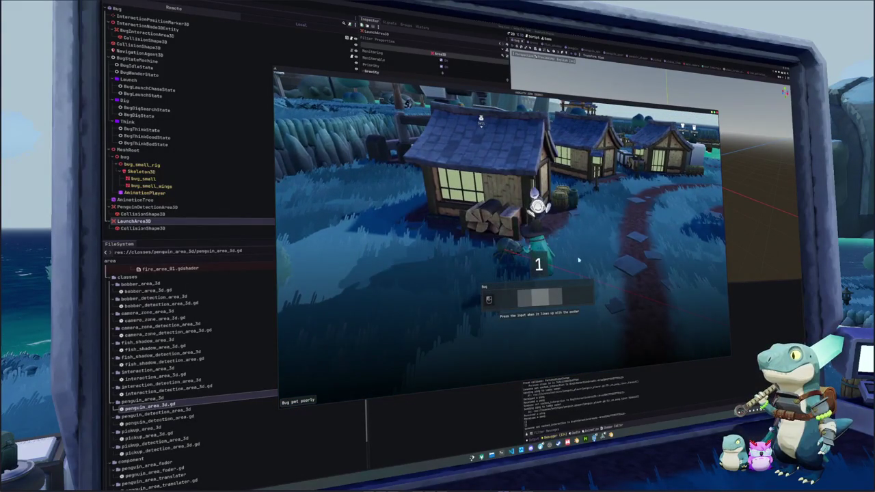
left_click(576, 256)
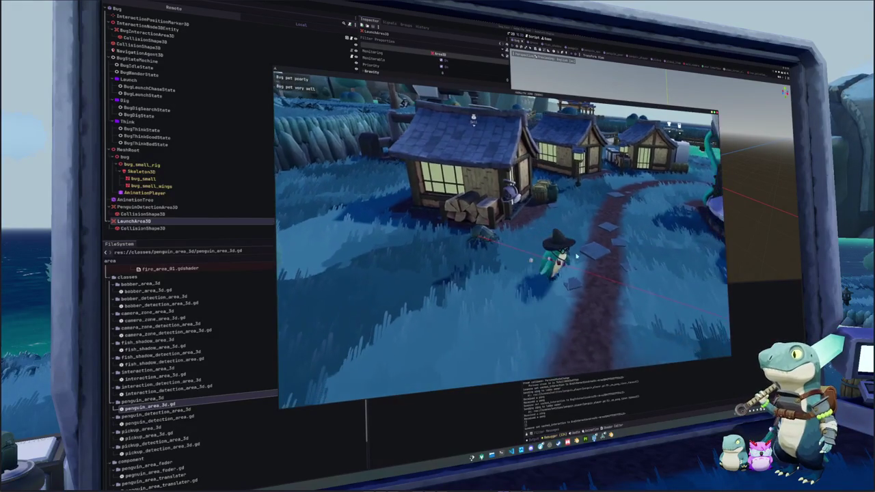
key("a")
left_click(573, 258)
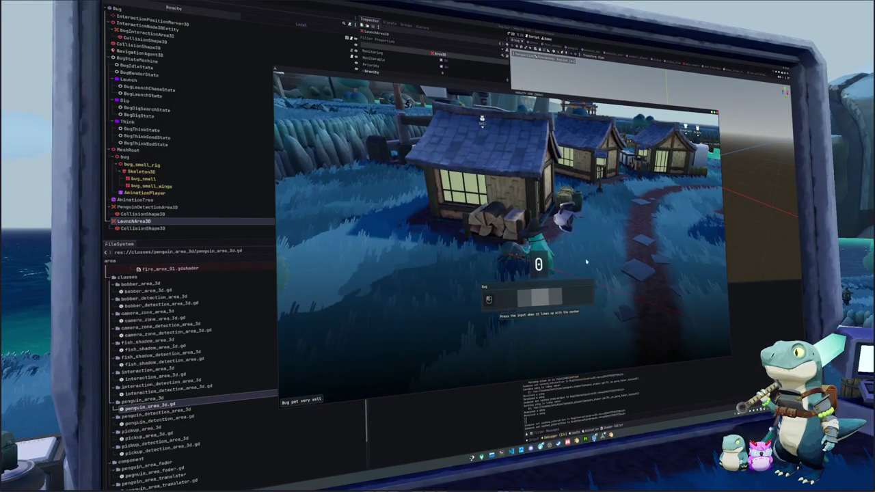
left_click(585, 261)
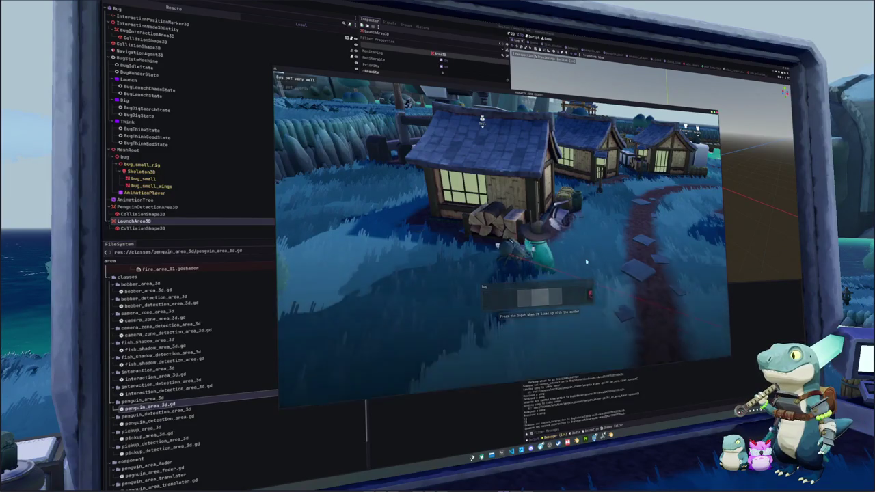
key("d")
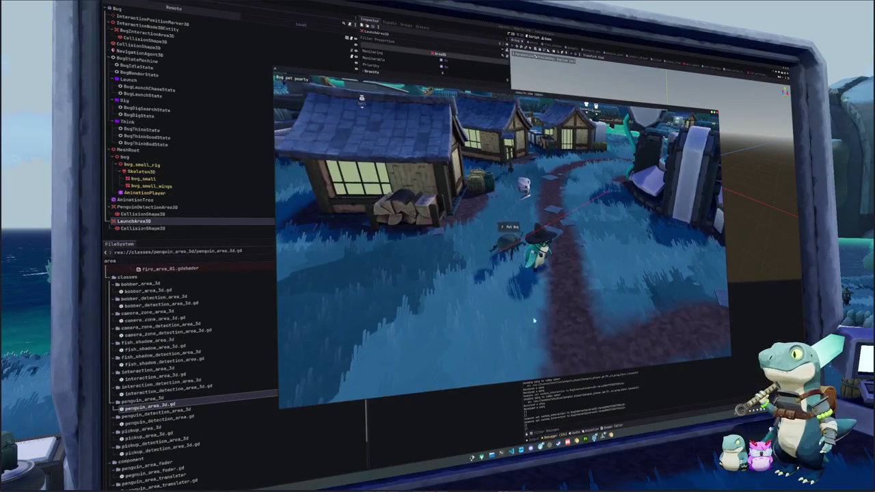
key("F8")
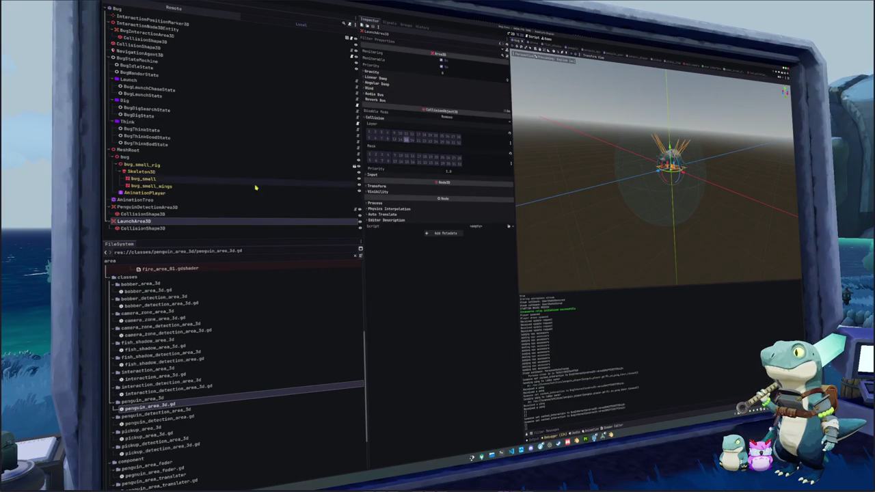
- Uncheck collision Layer bit 16 and check Mask bit 16 on LaunchArea3D, save, and rerun
left_click(184, 226)
left_click(183, 222)
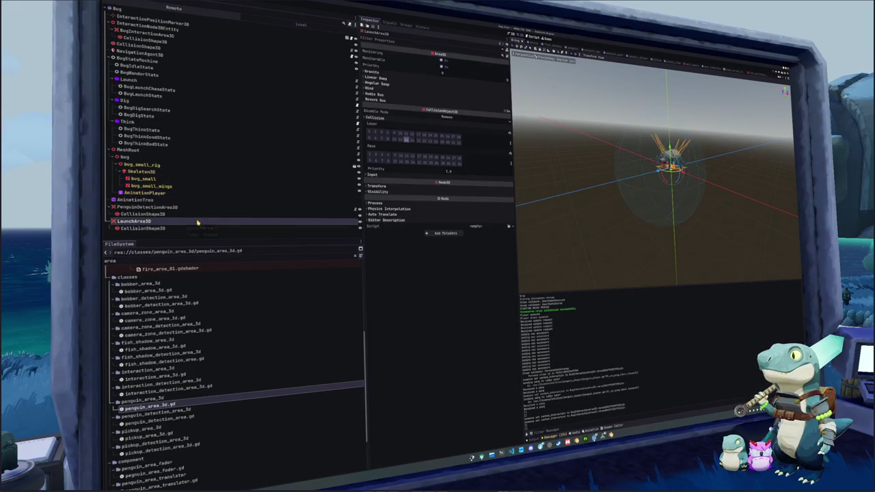
left_click(407, 162)
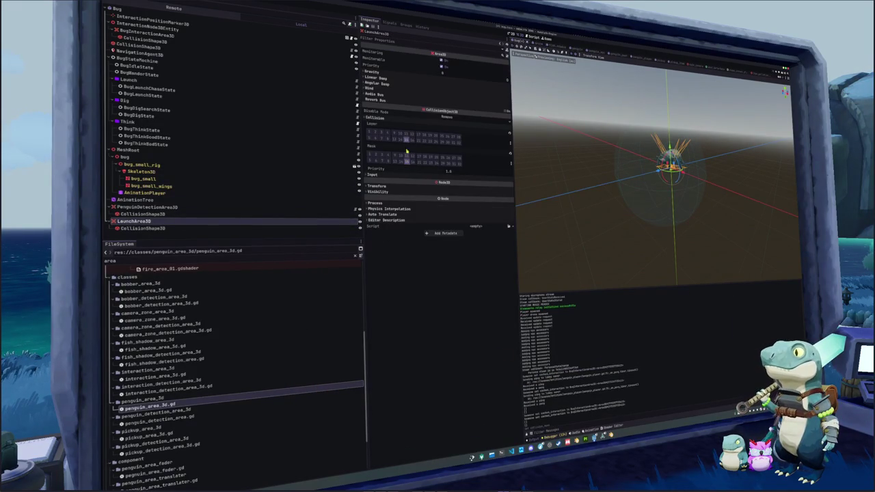
left_click(407, 140)
key("ctrl+s")
key("F5")
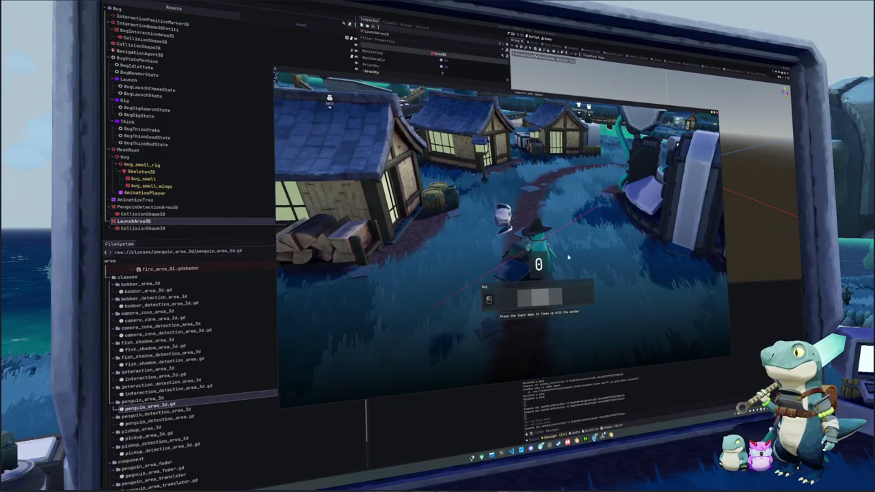
- Walk along the path, interact with the bug to start catching it, then stop the game
key("space")
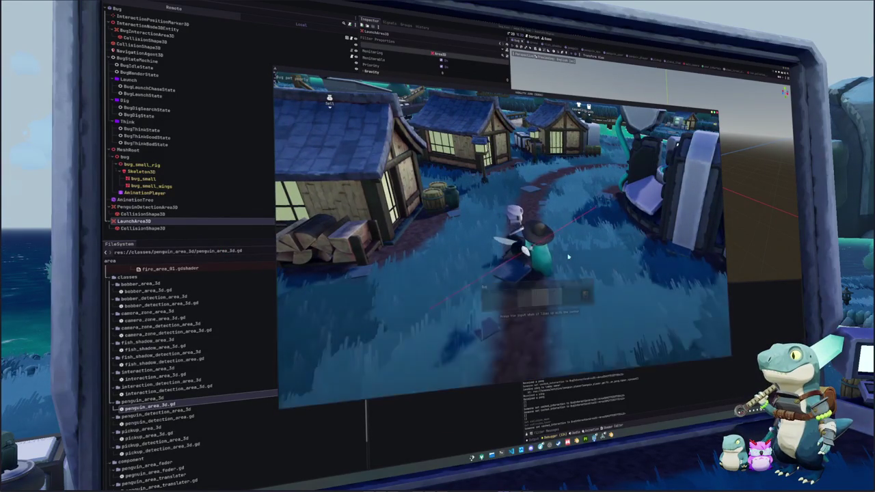
key("d")
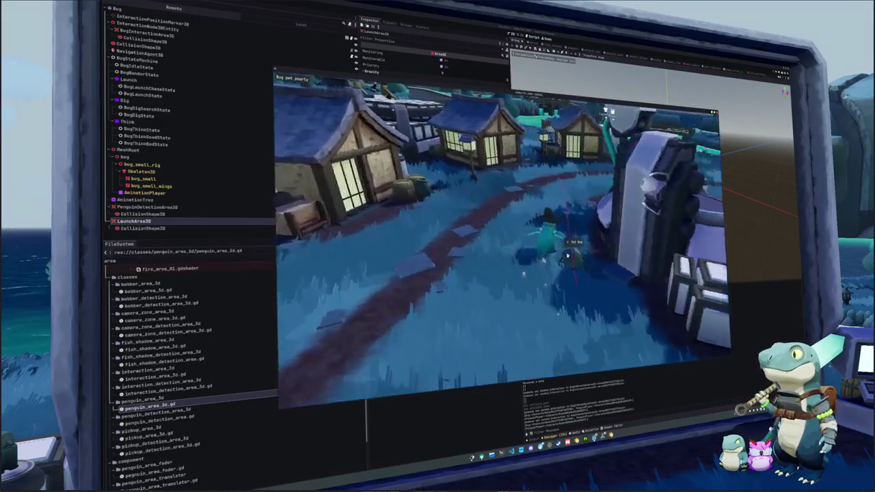
left_click(571, 258)
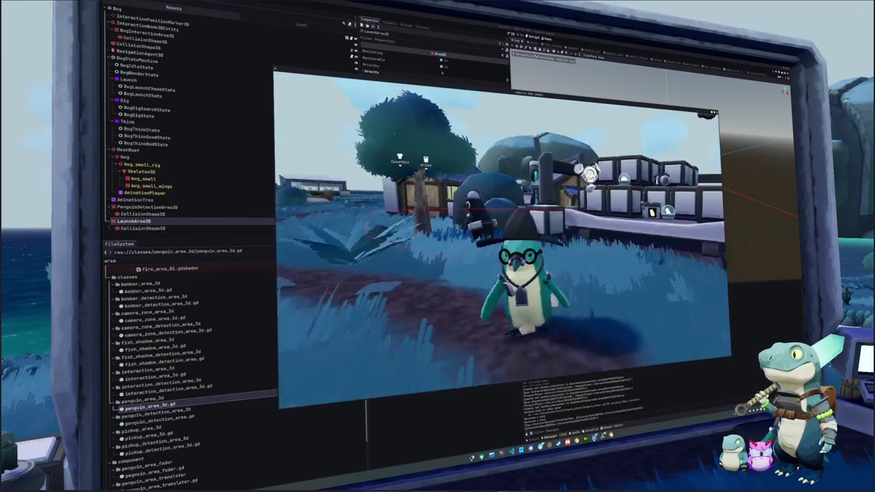
key("F8")
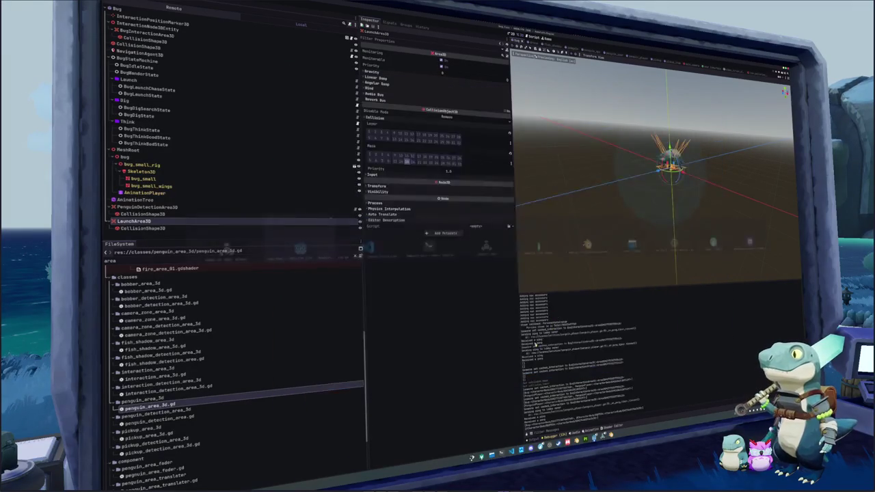
- Browse the PenguinNPC scene tree, then save it and run the game
left_click(581, 51)
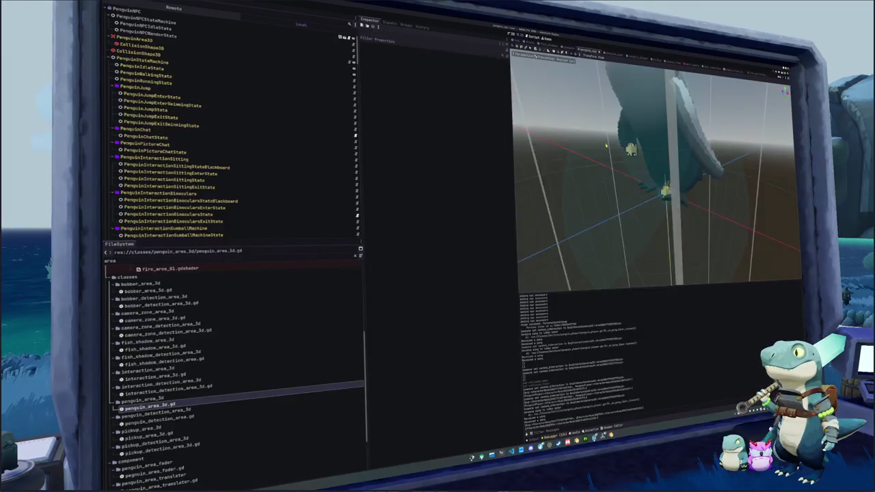
scroll(604, 145, "down", 5)
scroll(176, 89, "down", 10)
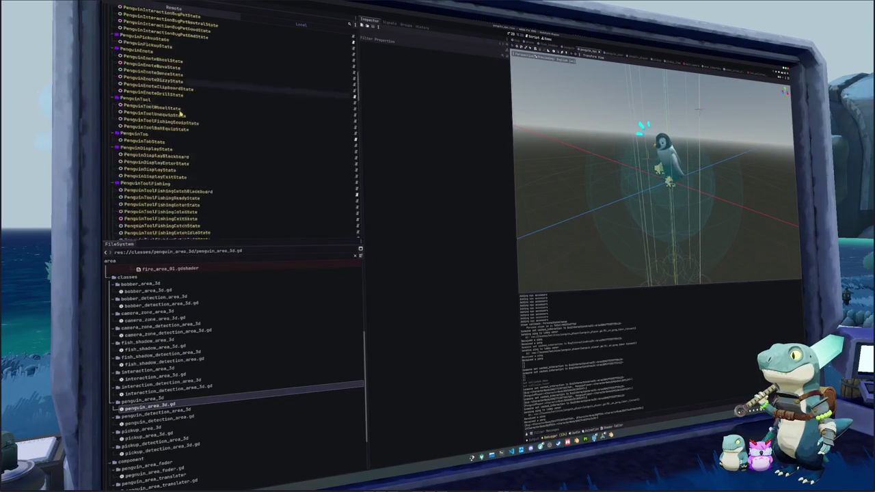
scroll(177, 151, "down", 10)
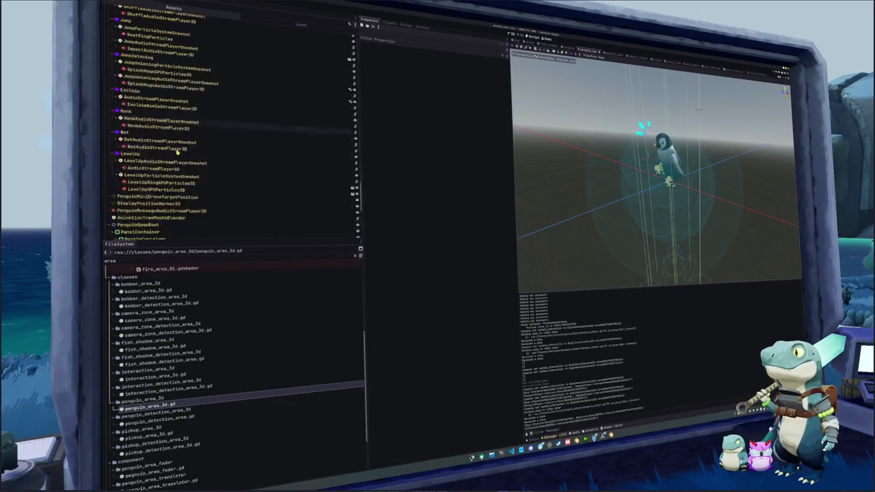
scroll(181, 163, "down", 10)
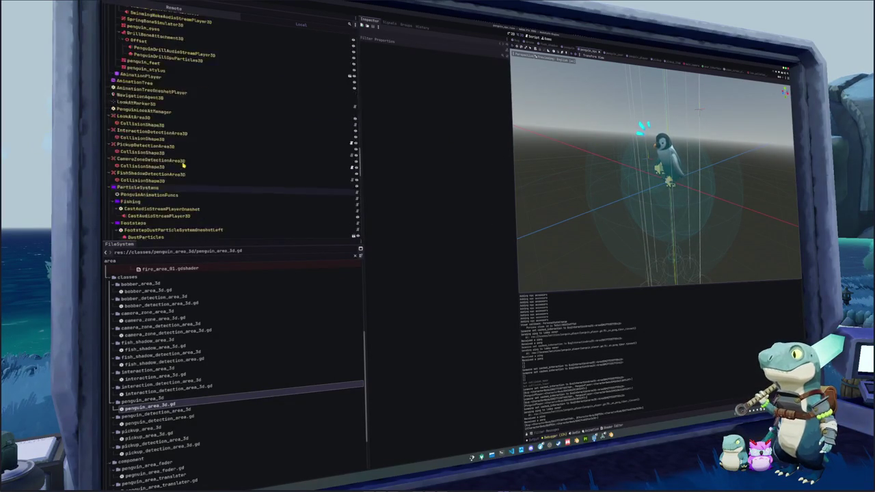
scroll(184, 164, "up", 15)
key("ctrl+s")
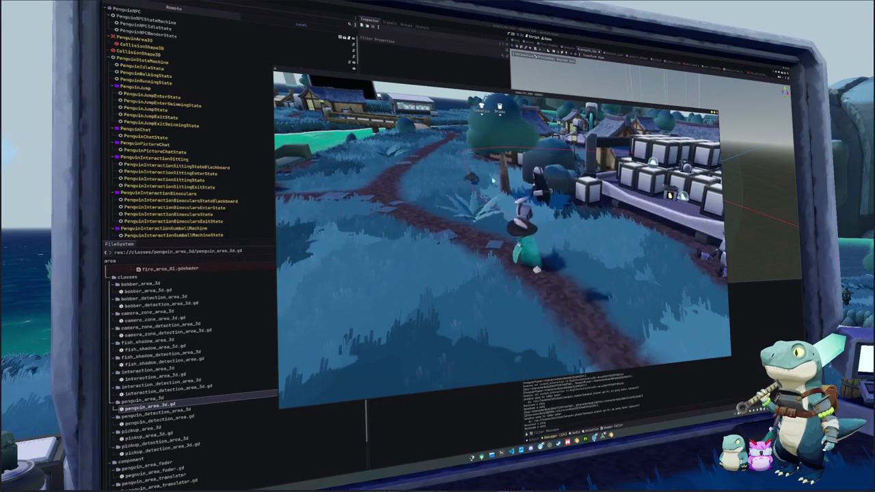
- Walk to the bug and pet it three times, timing each press on the marker
key("a")
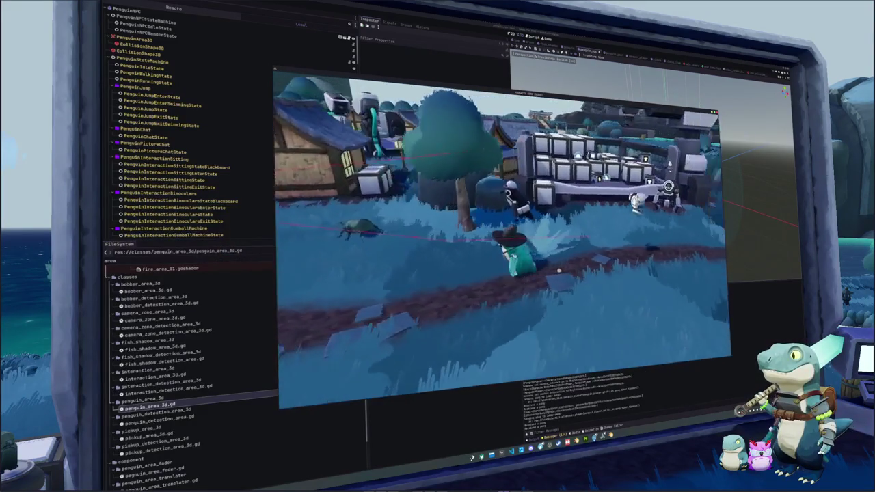
key("a")
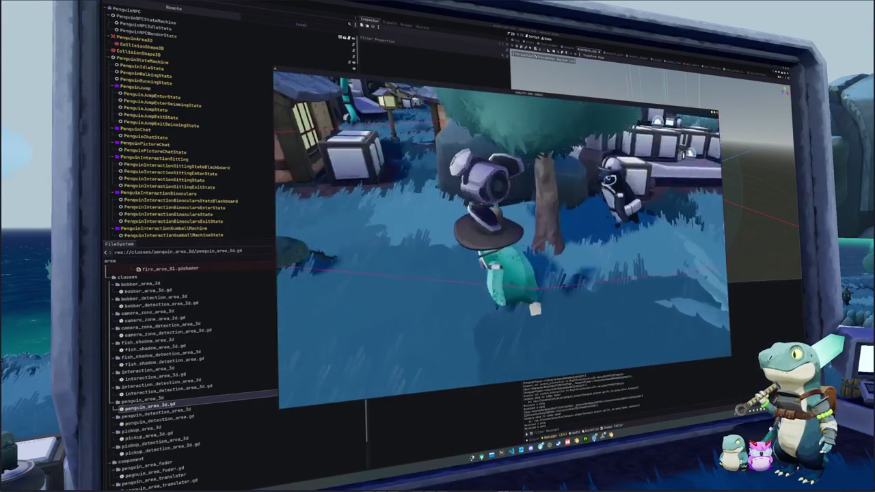
key("e")
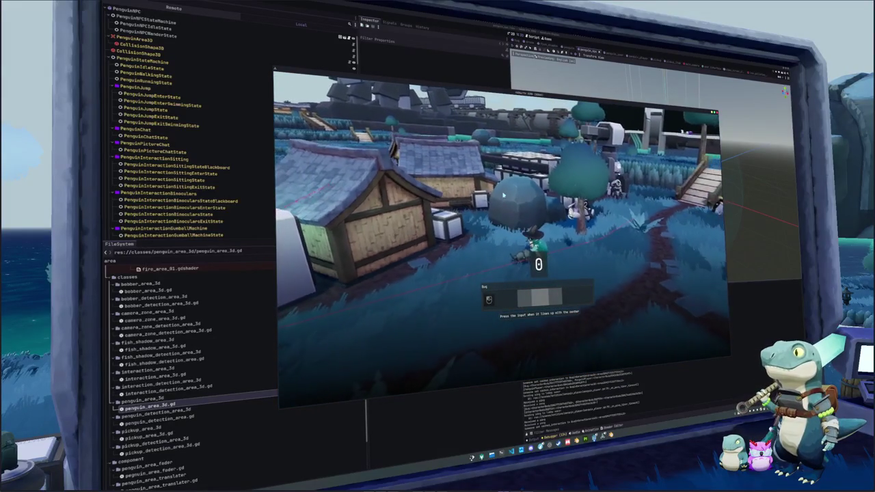
key("e")
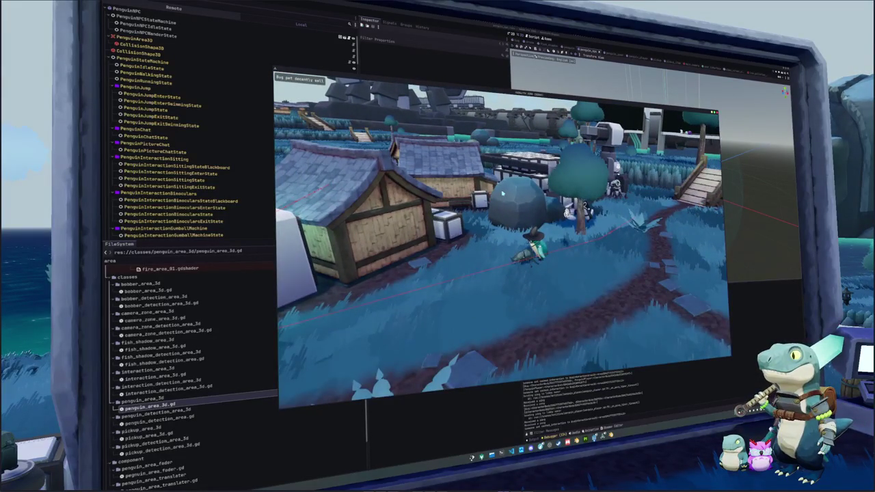
key("e")
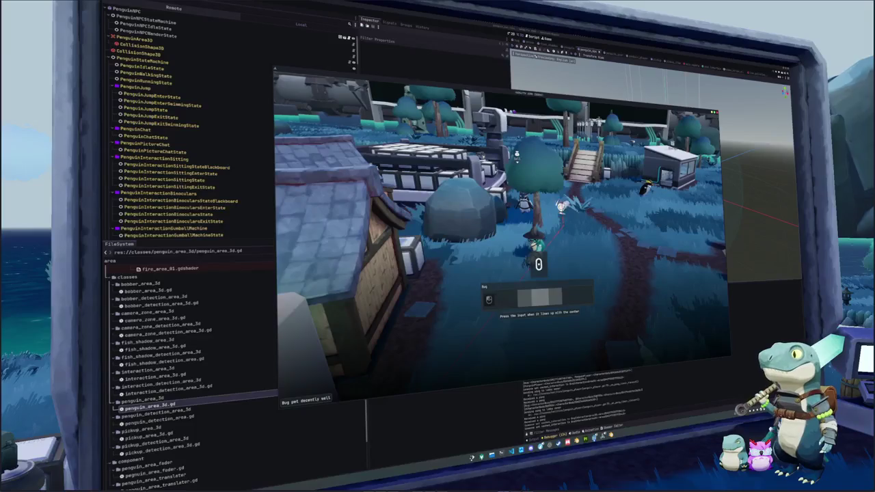
key("e")
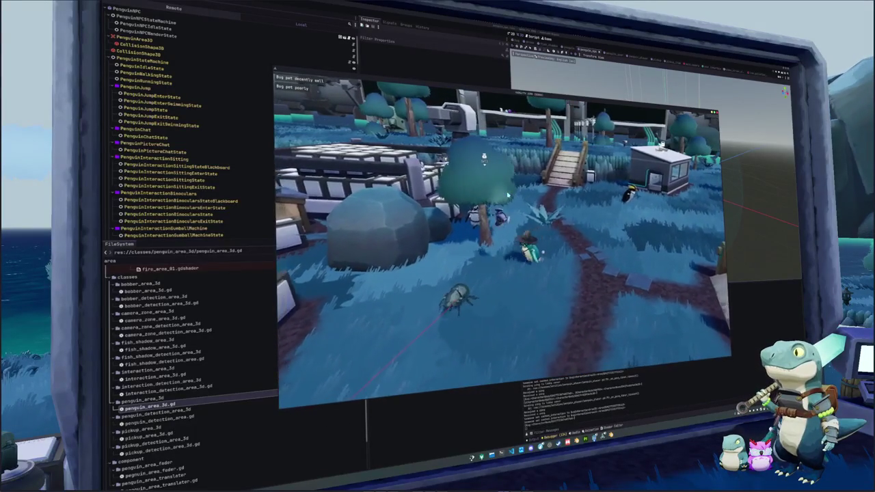
key("e")
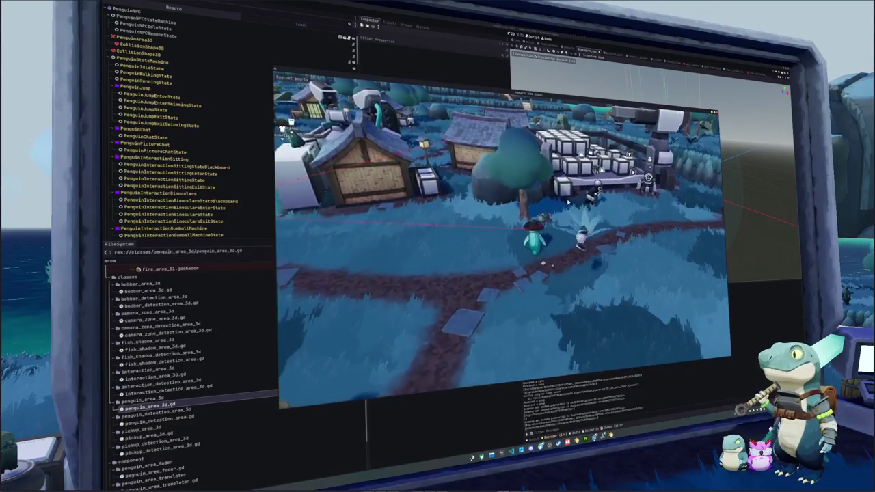
- Start catching a bug and hit the catch timing, then bring bug.gd forward in VS Code
key("e")
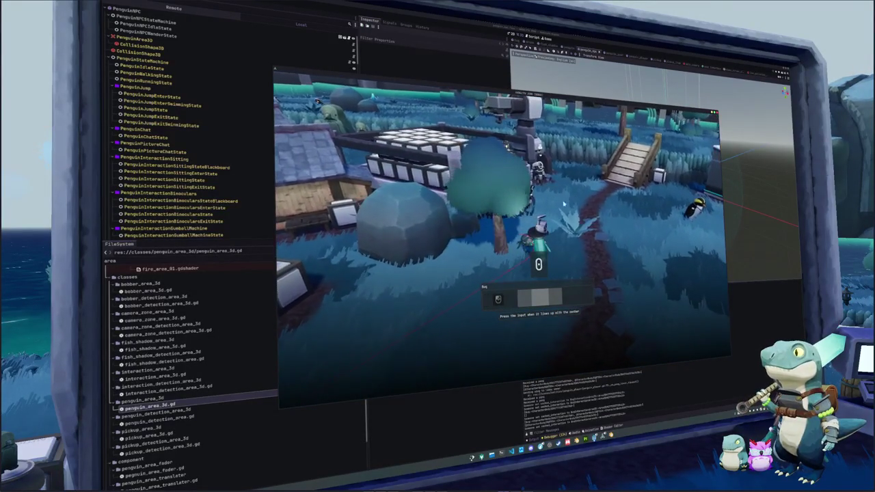
left_click(498, 225)
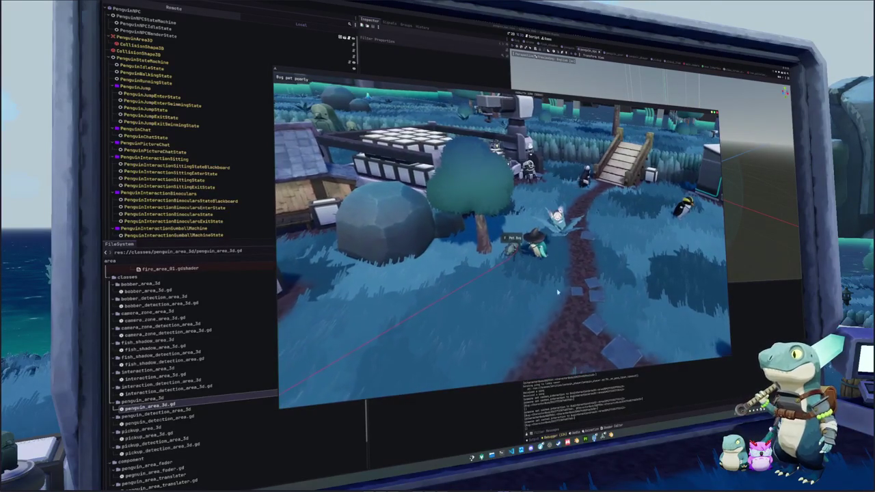
left_click(511, 451)
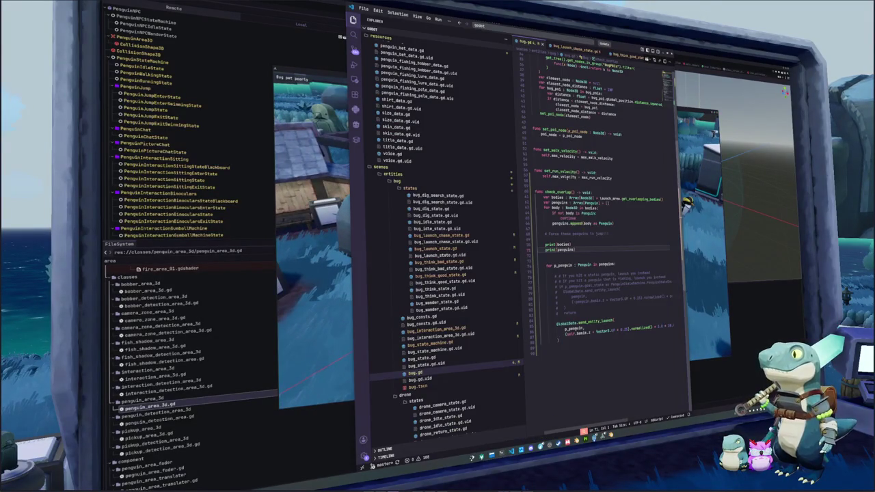
scroll(601, 225, "up", 5)
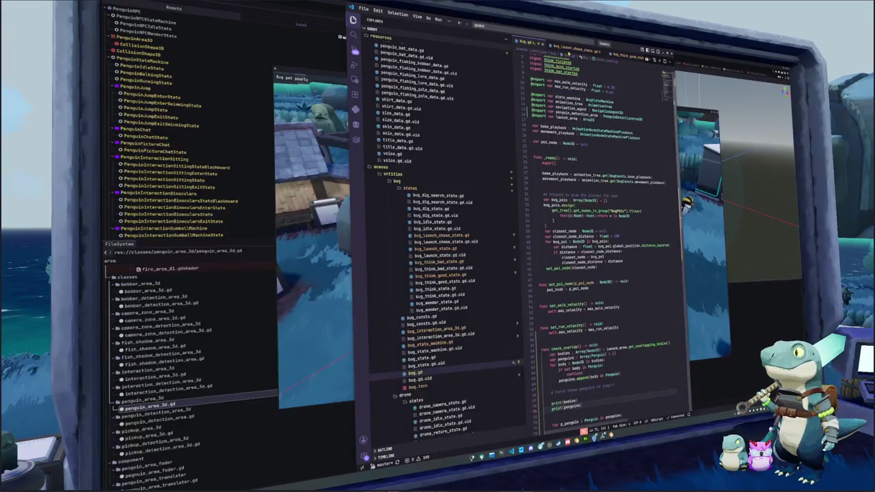
- Comment out the await create_timer line in bug_launch_state.gd
left_click(441, 234)
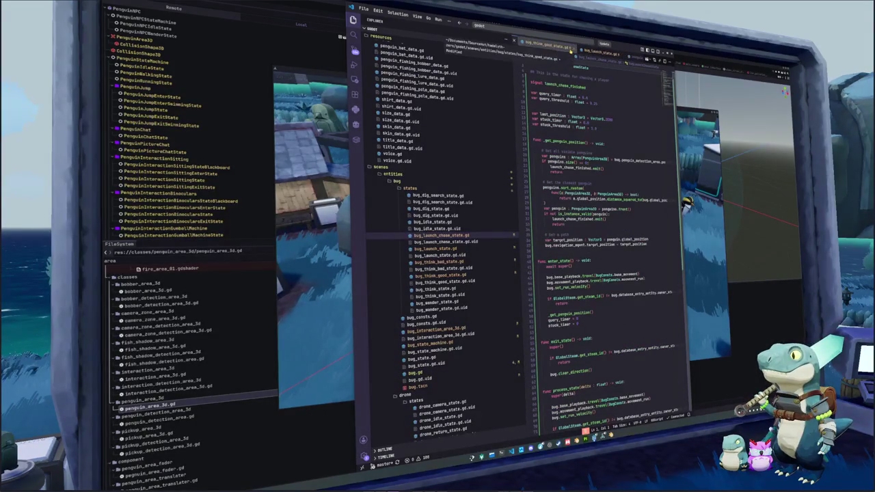
left_click(435, 248)
left_click(603, 172)
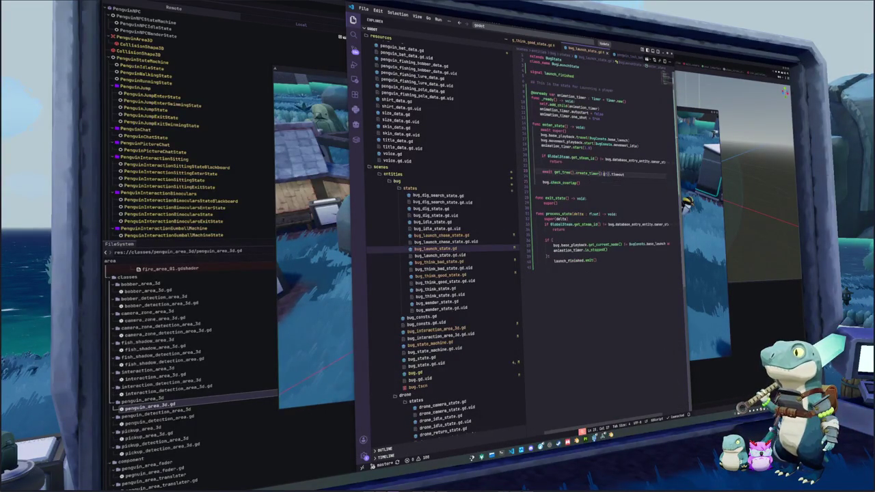
key("ctrl+slash")
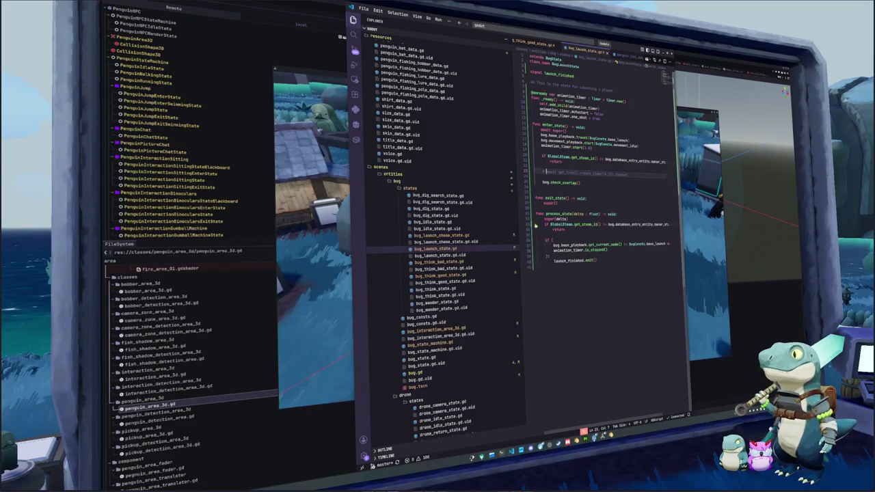
- Make bug_launch_chase_state.gd finish the chase when distance_to is <= 1.0, then resume the game
left_click(459, 235)
scroll(613, 342, "down", 10)
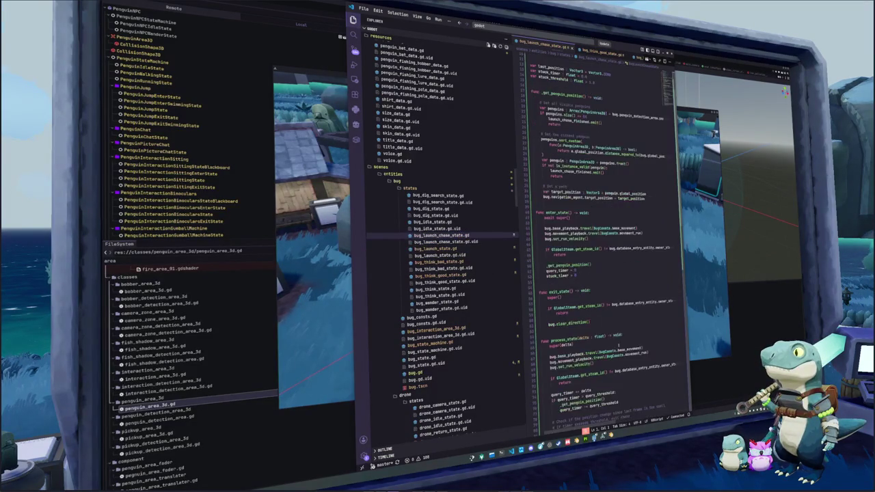
scroll(614, 343, "down", 3)
left_click(618, 327)
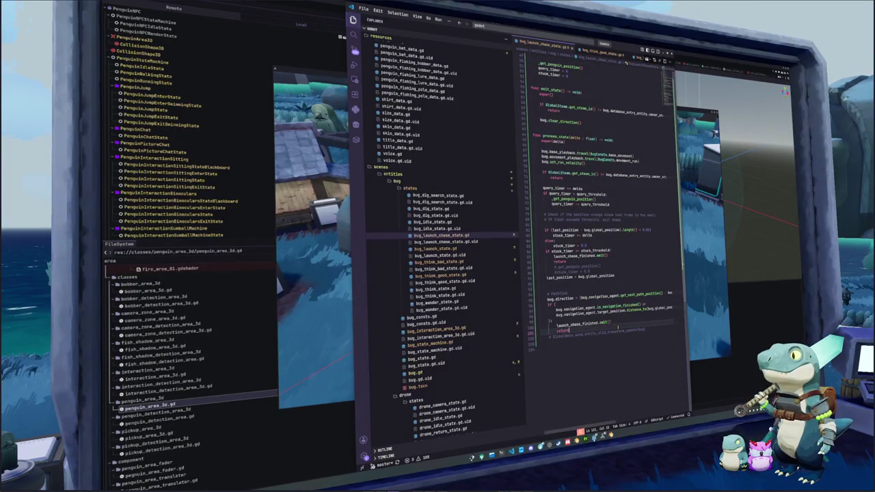
left_click(616, 289)
left_click(647, 303)
key("End")
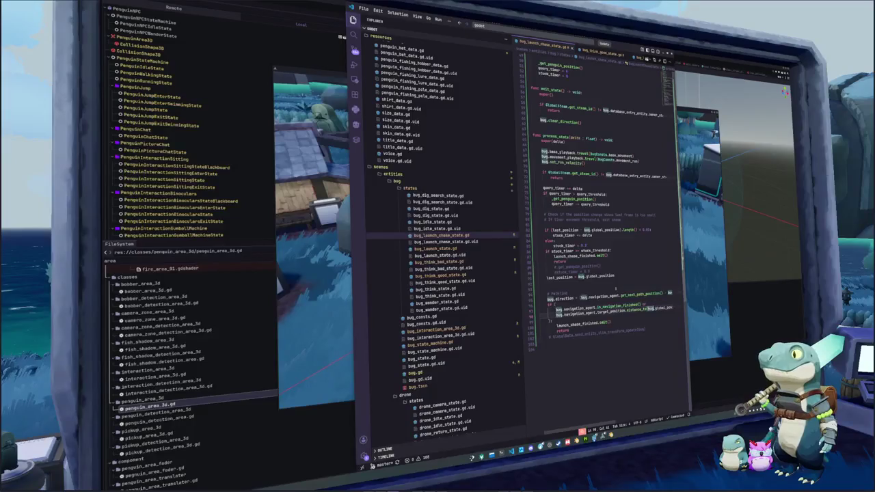
type("<= ")
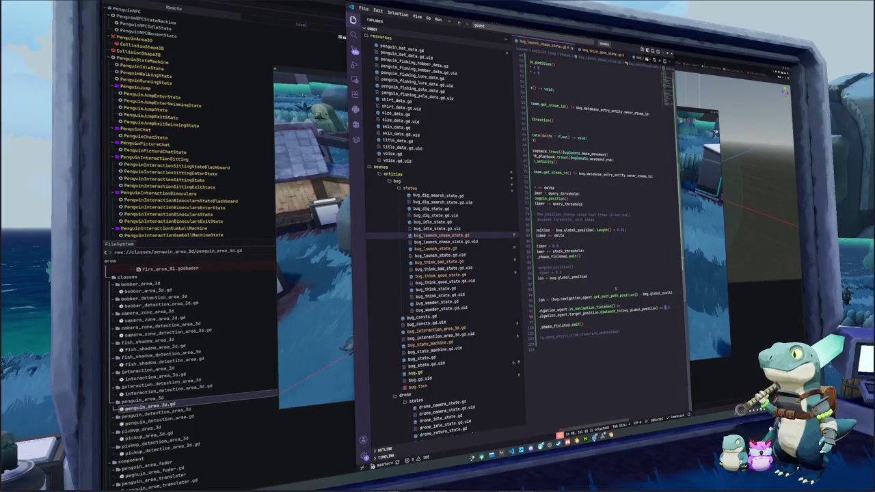
type("1.0")
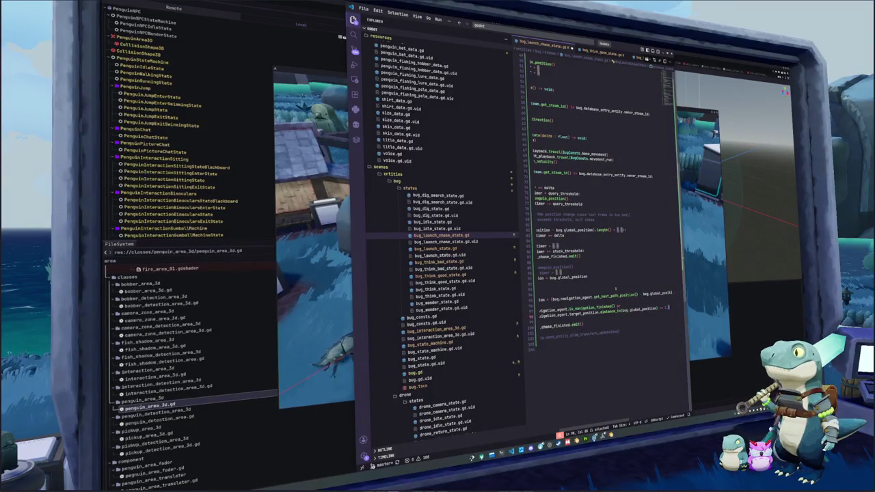
key("alt+Tab")
key("w")
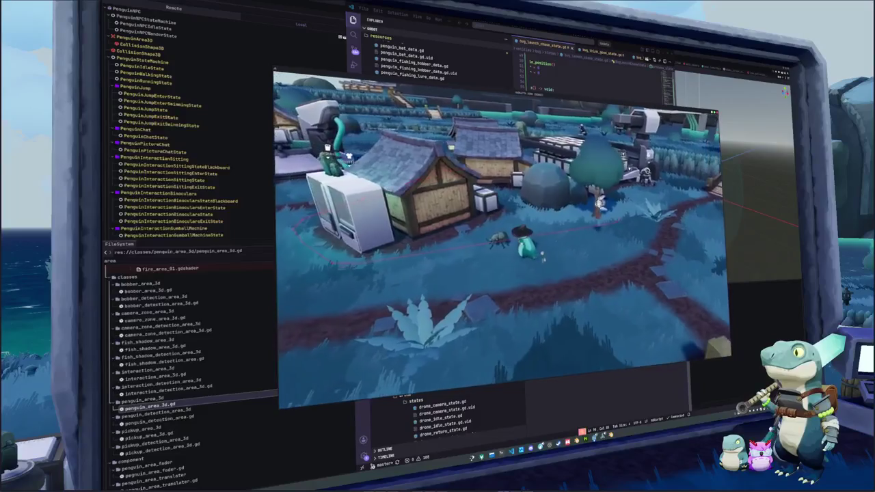
- Walk the penguin up to a bug to start catching it and test the chase
key("e")
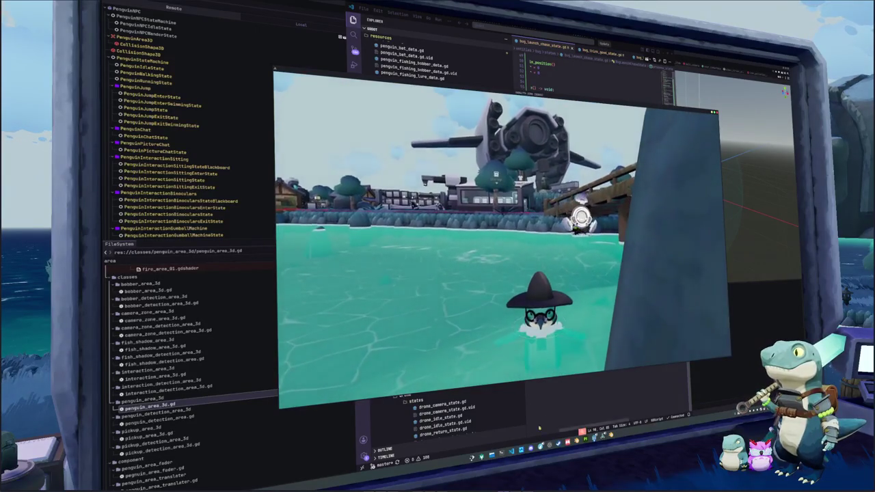
- Set the Vector3.UP launch factor on bug.gd line 87 to 0.5, then return to the game
key("alt+Tab")
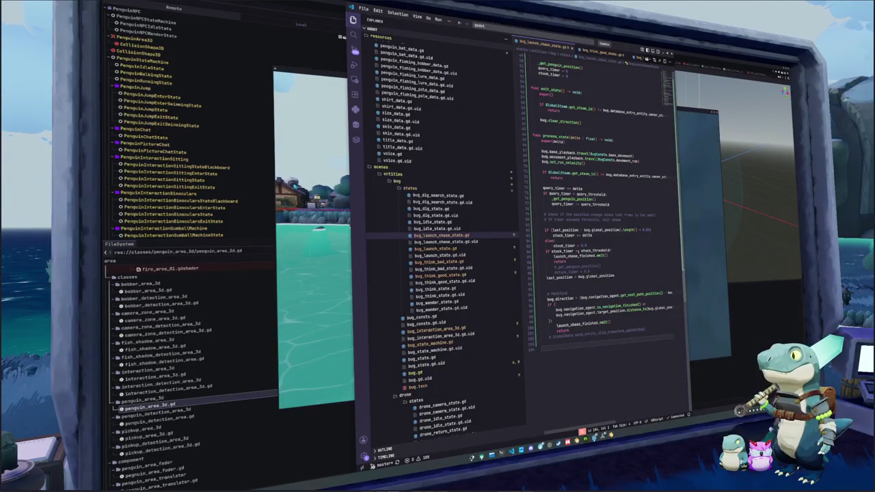
scroll(574, 48, "up", 3)
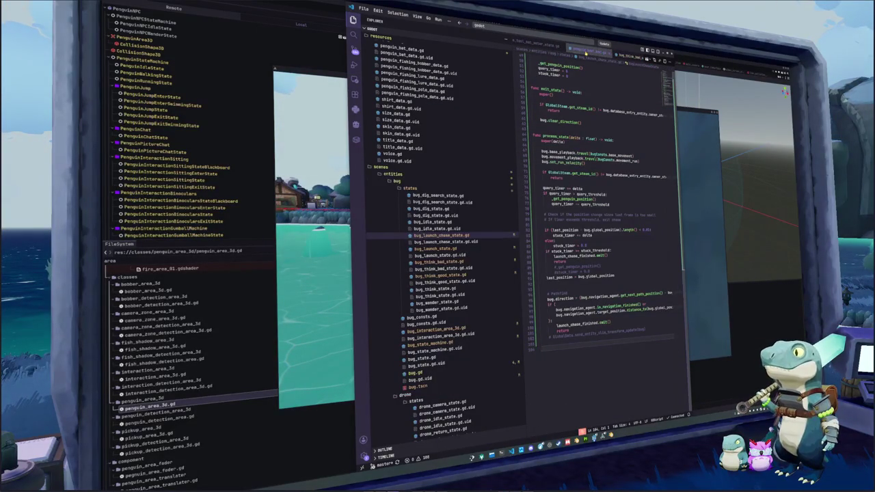
scroll(566, 52, "up", 5)
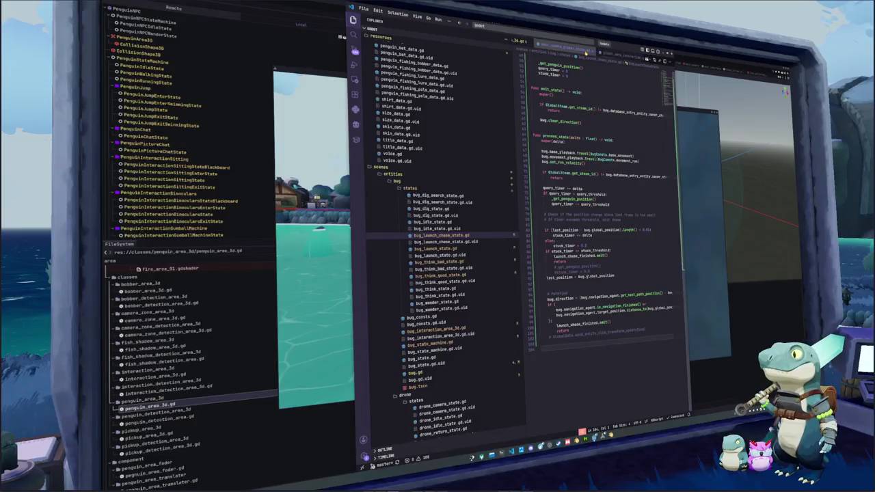
key("ctrl+p")
type("bug")
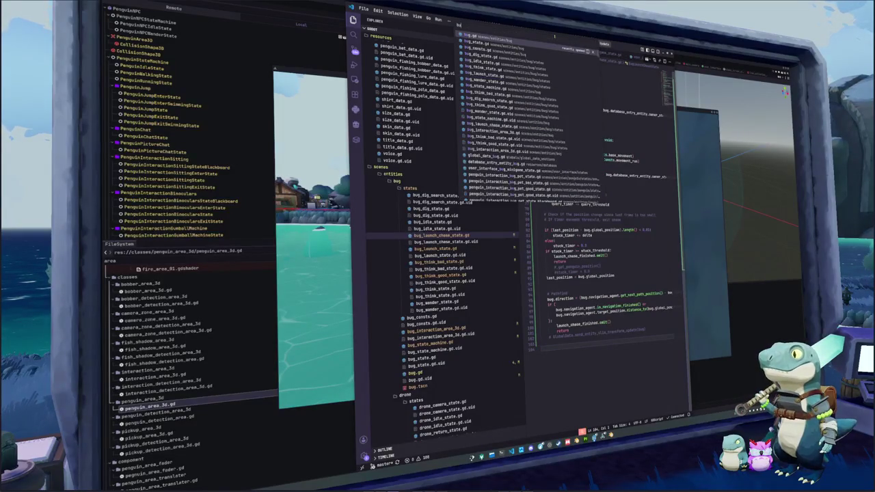
key("Return")
scroll(570, 304, "down", 5)
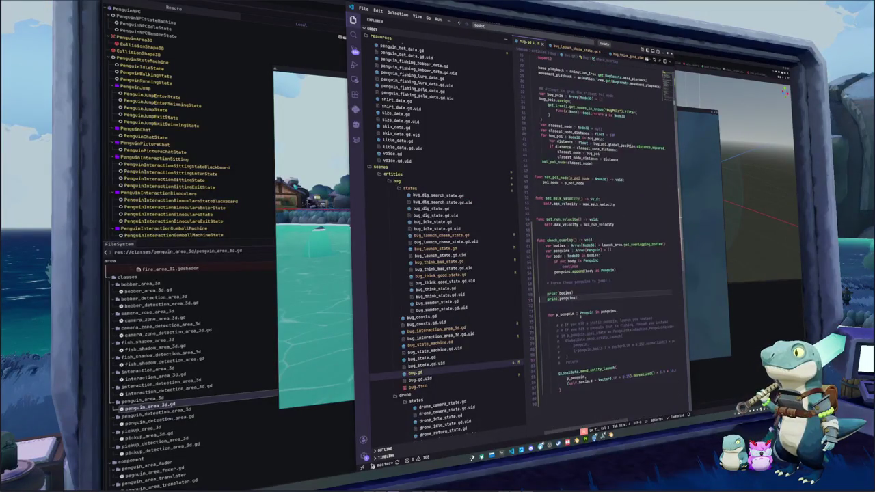
scroll(562, 305, "down", 2)
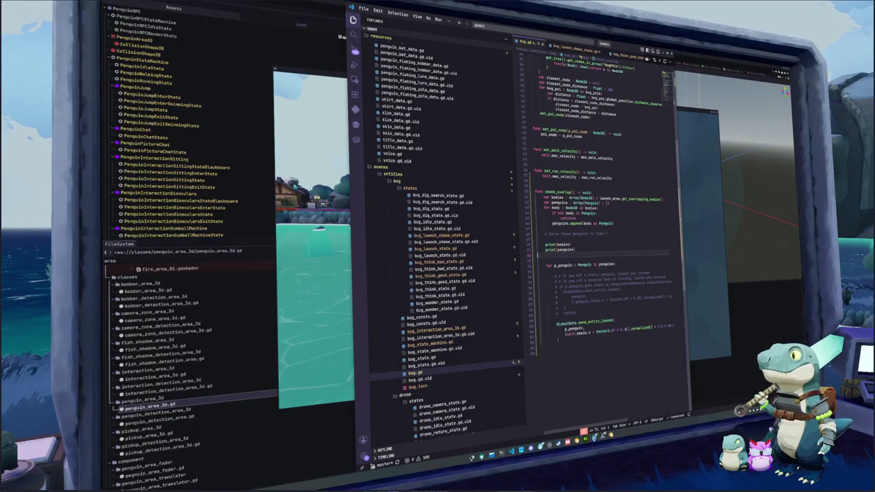
double_click(623, 329)
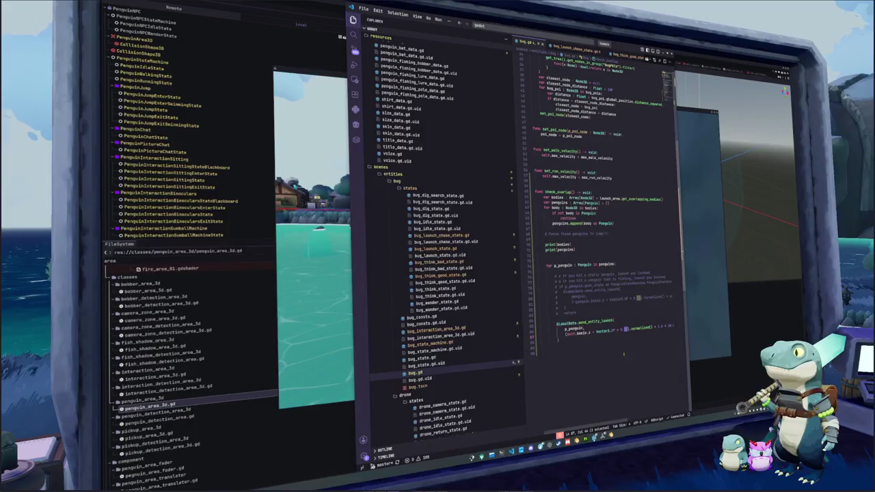
type("5")
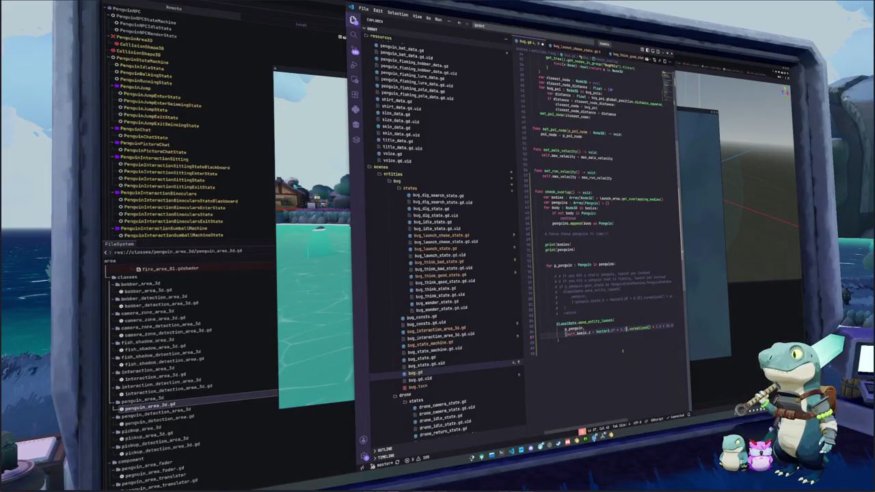
key("Right")
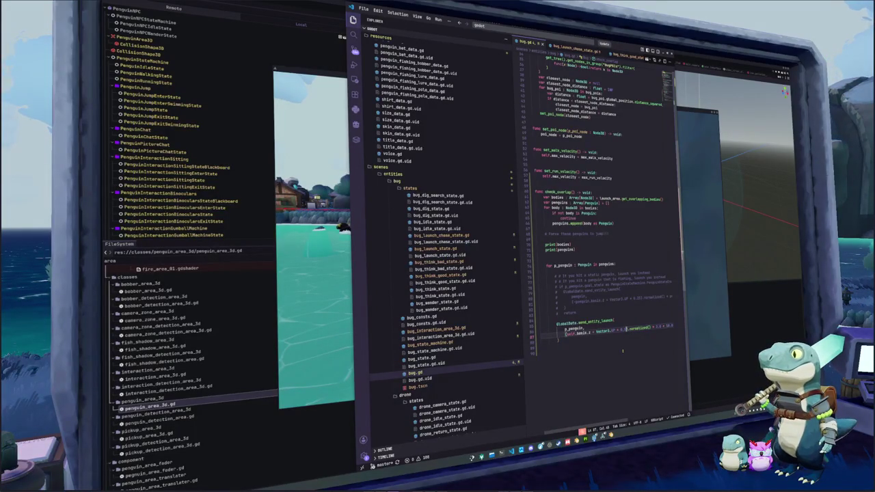
key("alt+Tab")
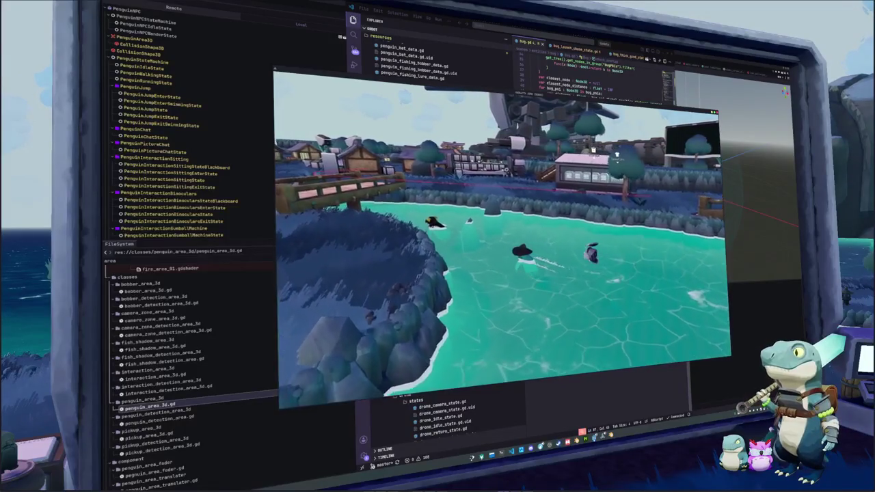
- Eat a Yellow Gumball from the inventory, then time the bug-petting prompt several times
key("i")
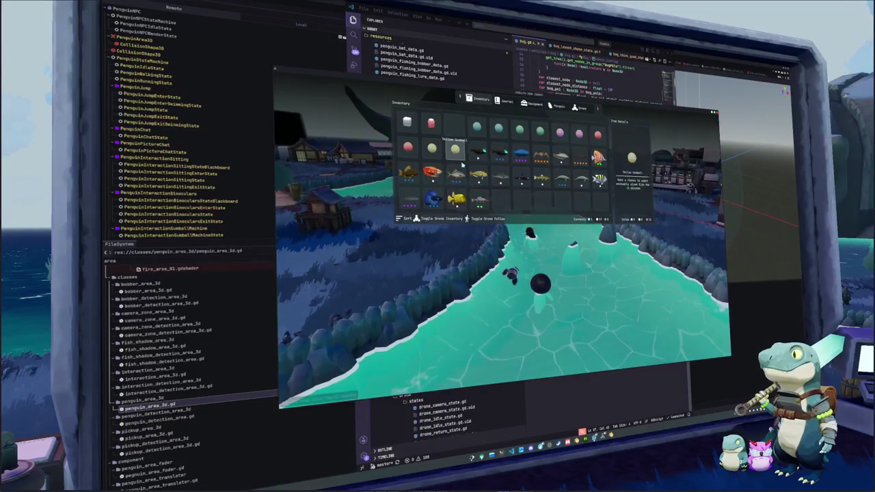
left_click(460, 156)
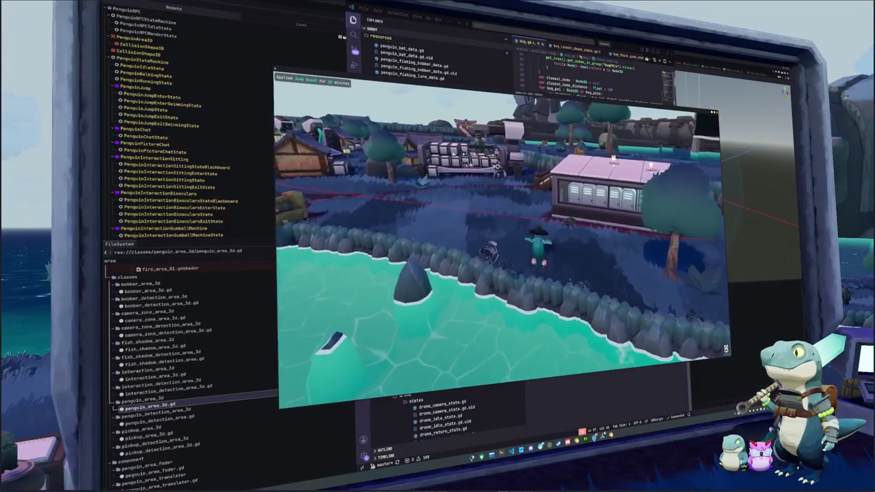
left_click(508, 276)
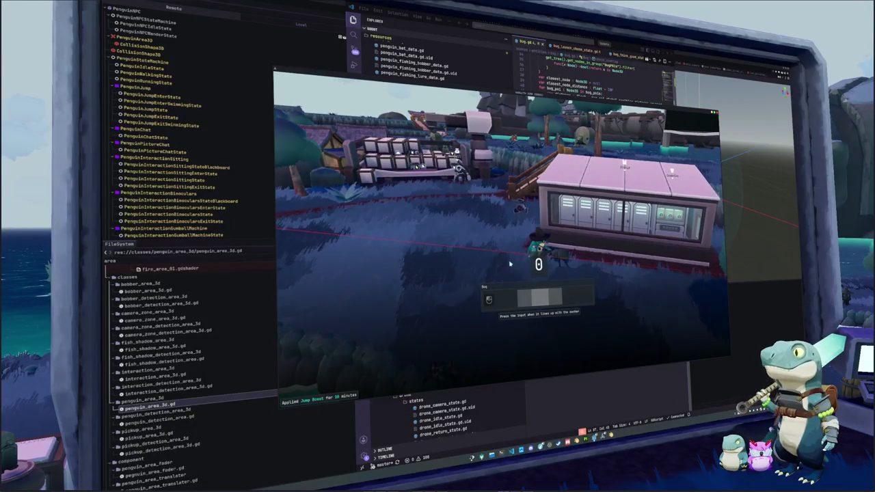
left_click(508, 263)
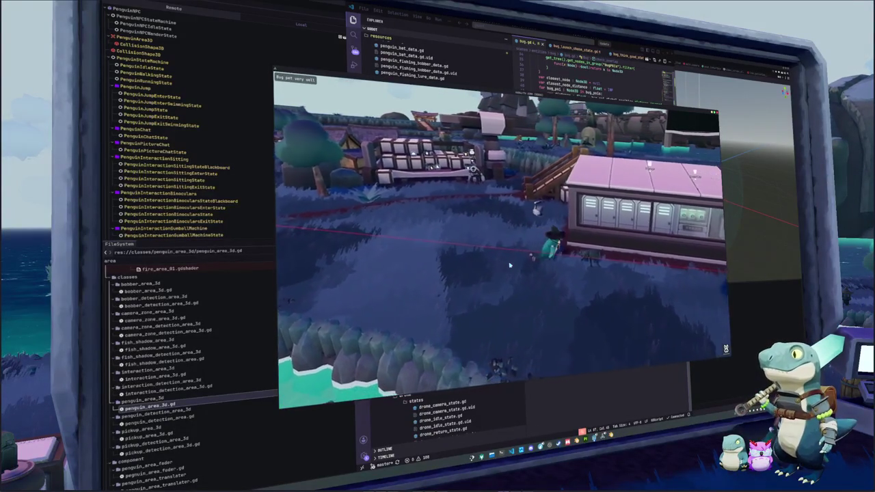
left_click(509, 265)
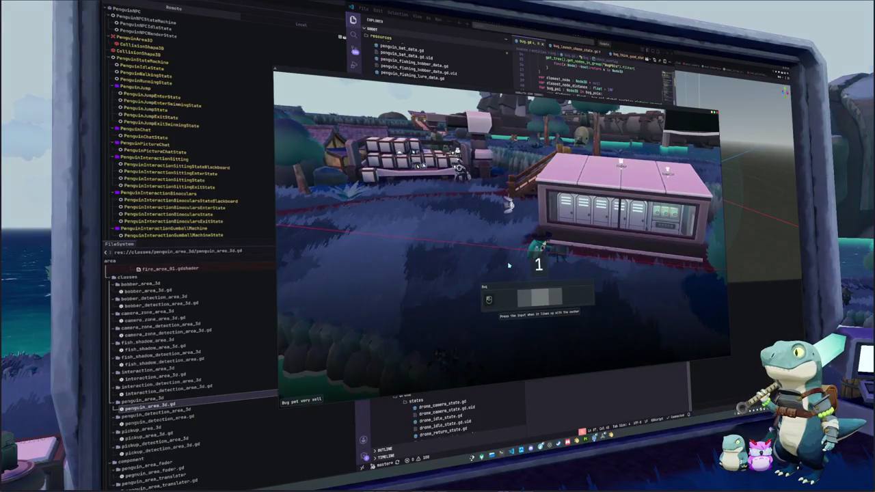
left_click(508, 266)
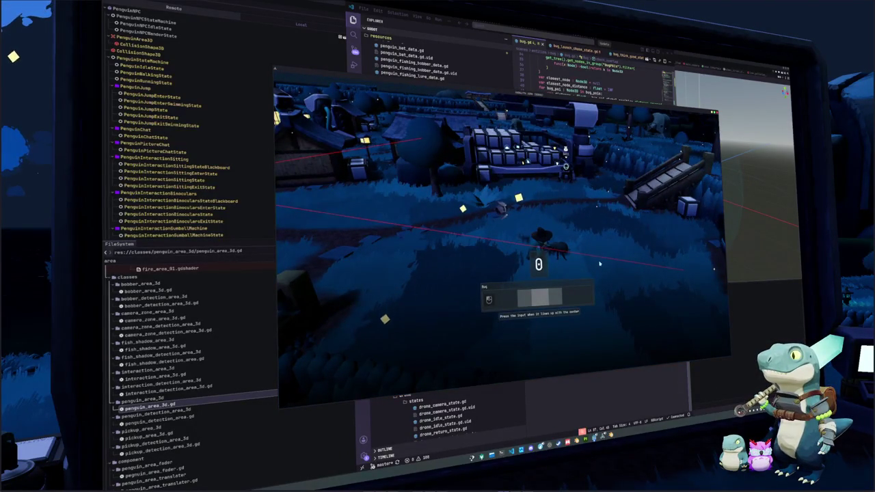
left_click(600, 264)
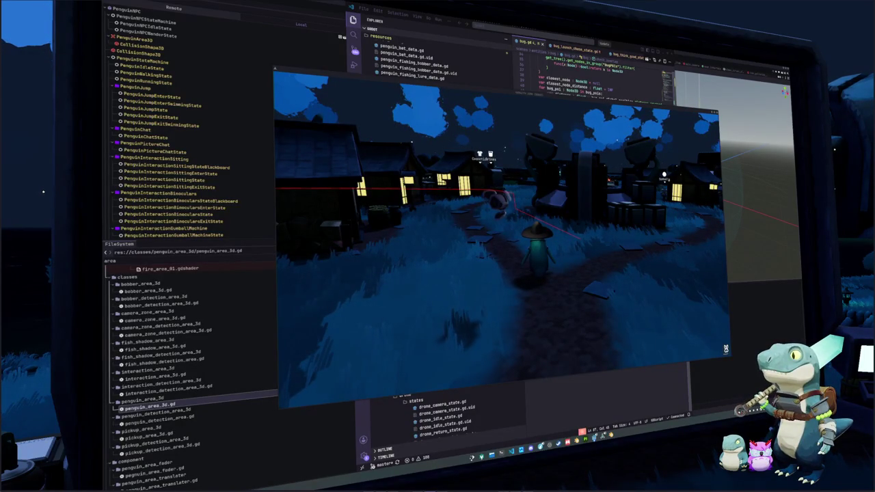
- Bring Visual Studio Code back up, showing bug.gd's check_overlap() code
key("alt+Tab")
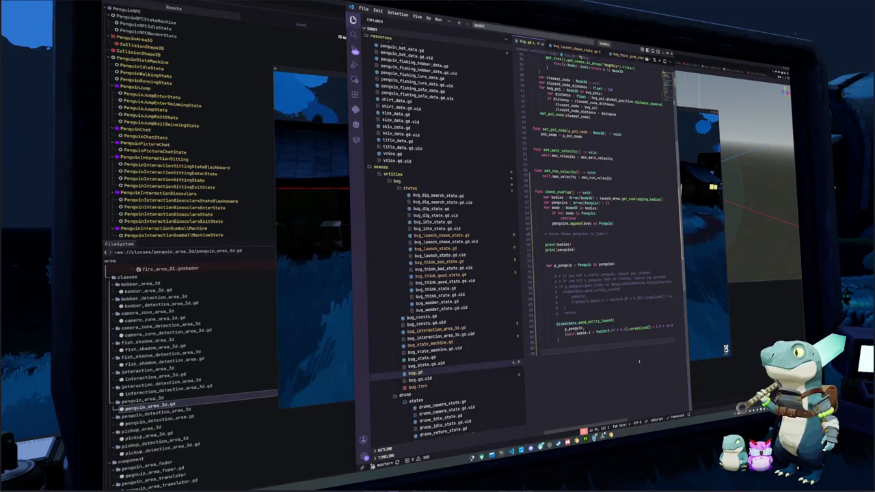
- Try changes to the trailing multiplier on bug.gd line 87, undo them, and return to the game
left_click(558, 339)
double_click(641, 328)
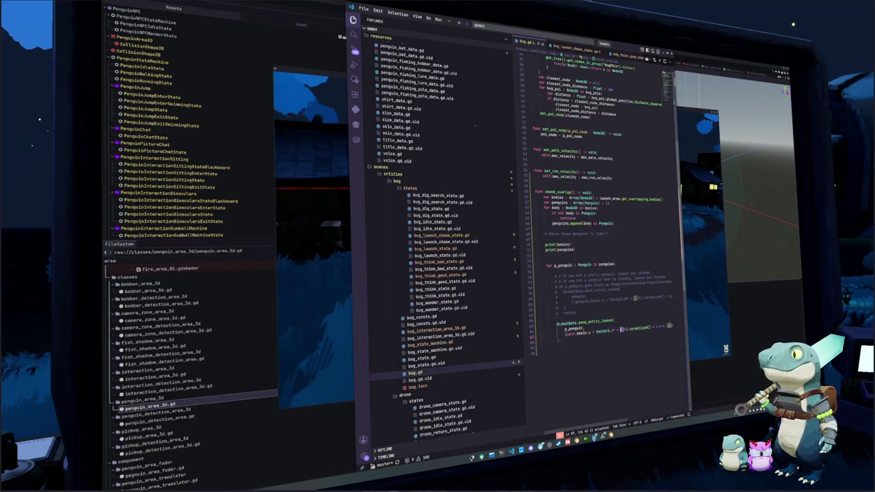
key("ctrl+z")
key("ctrl+z")
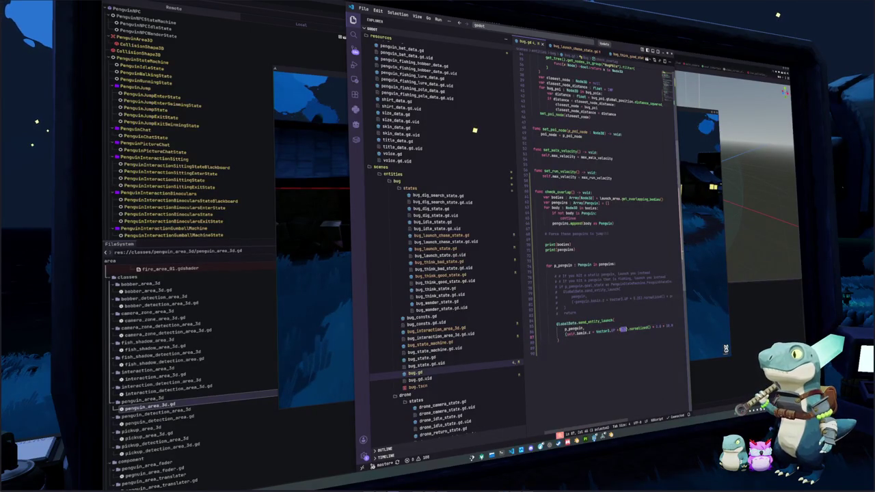
key("ctrl+shift+z")
key("ctrl+shift+z")
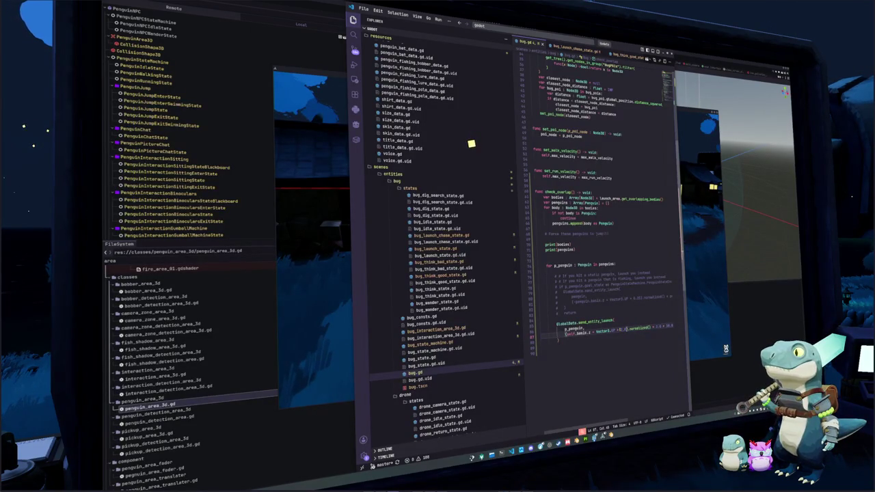
key("ctrl+z")
key("ctrl+z")
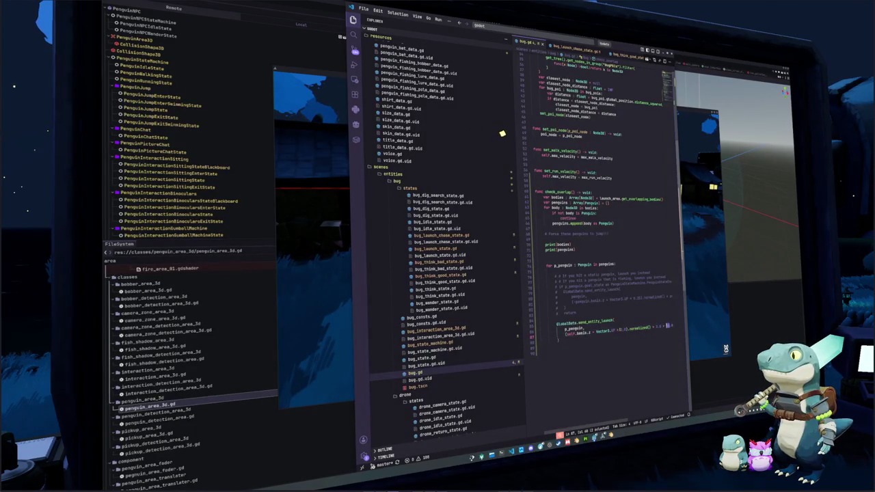
key("alt+Tab")
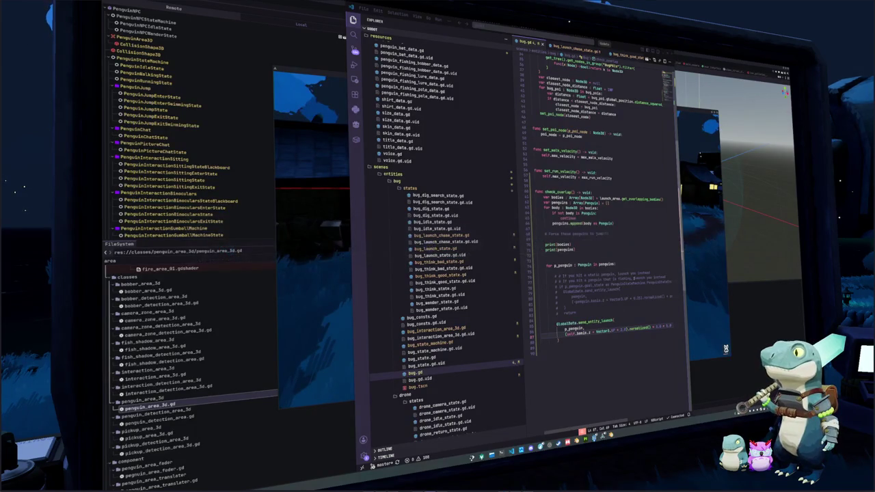
key("alt+Tab")
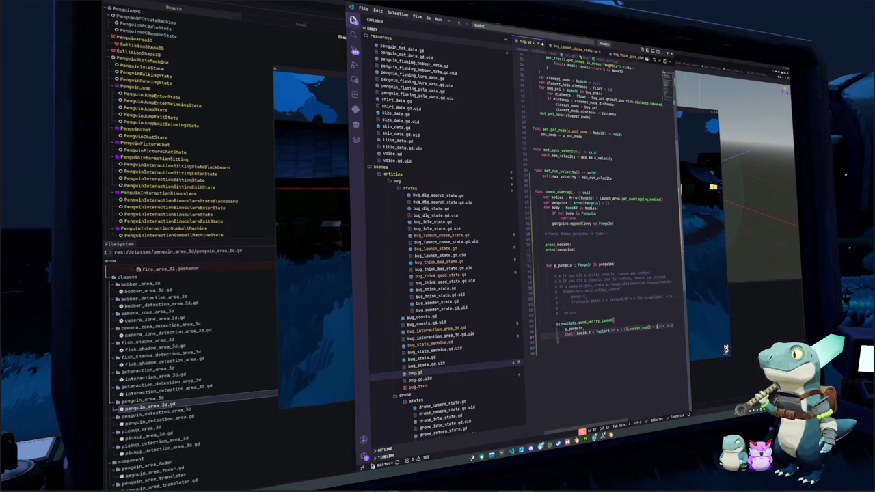
key("ctrl+z")
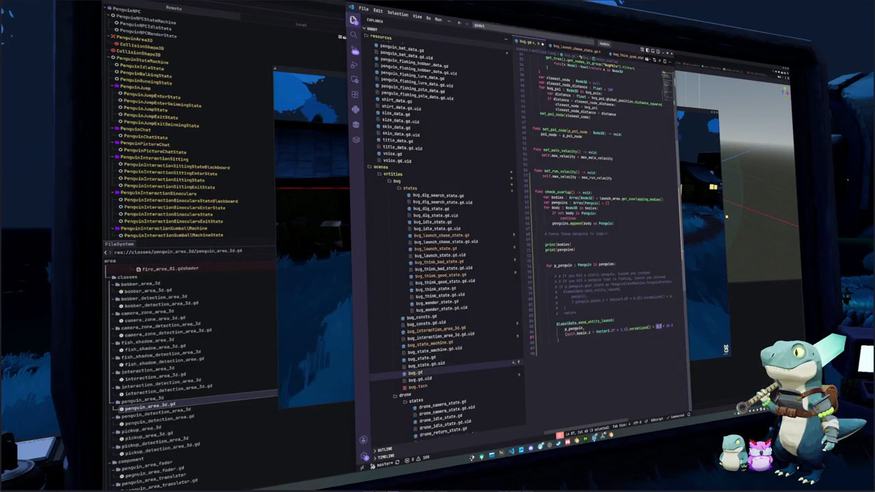
key("alt+Tab")
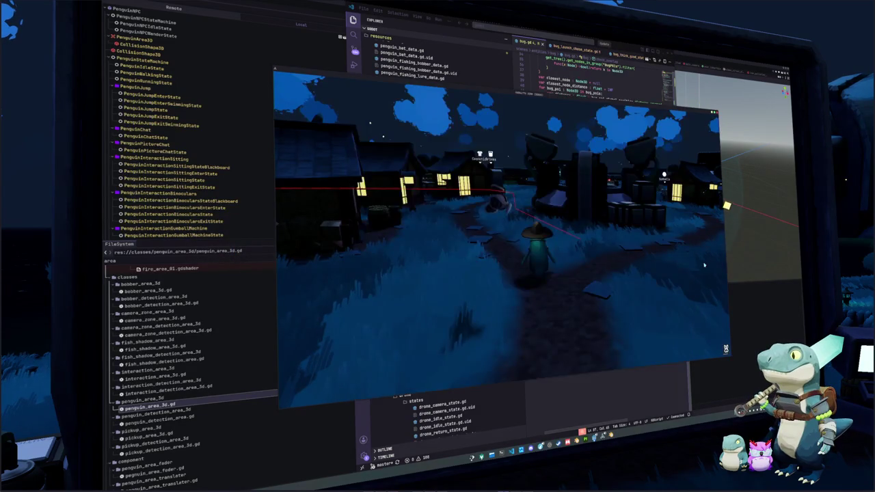
- Walk the penguin past the lit houses toward the bridge, then bring the code editor forward
key("w")
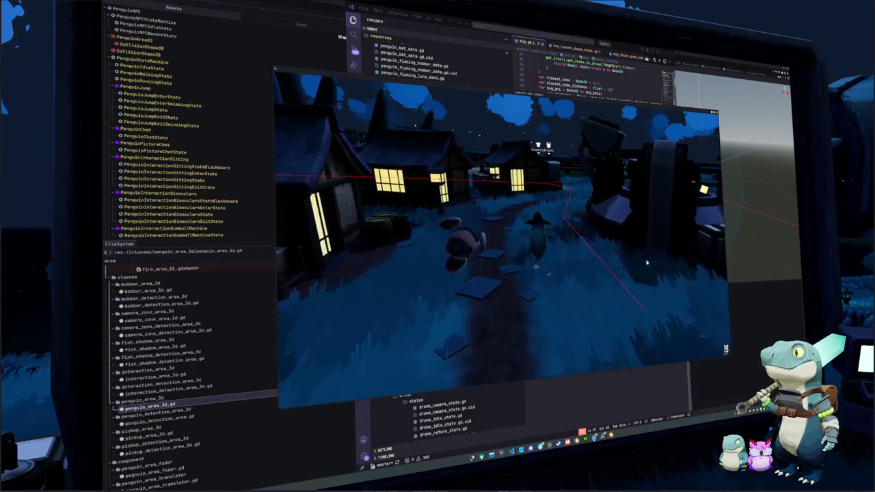
key("w")
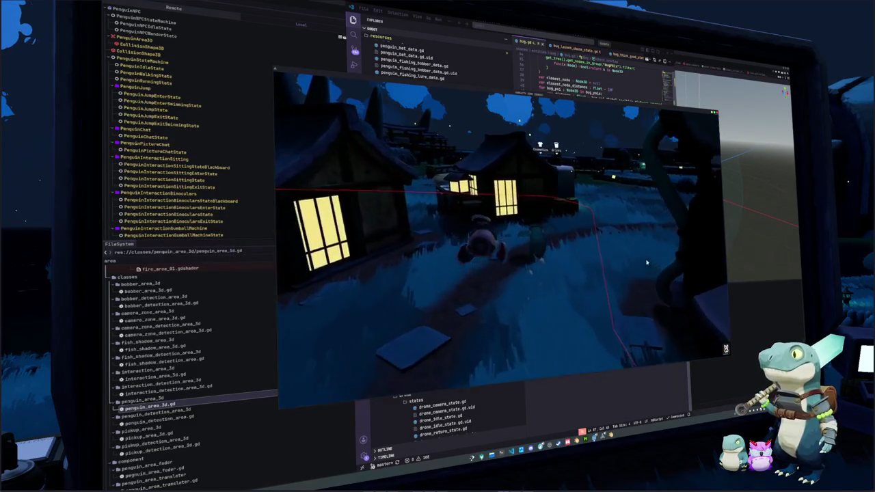
key("w")
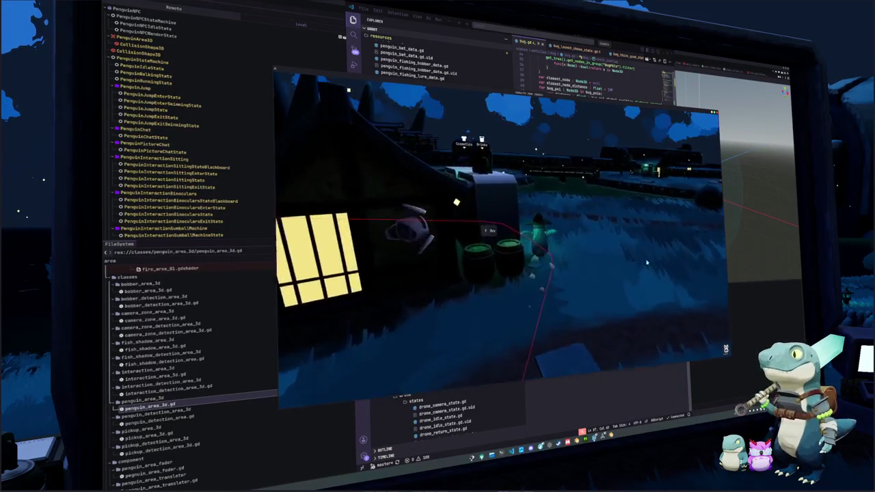
key("w")
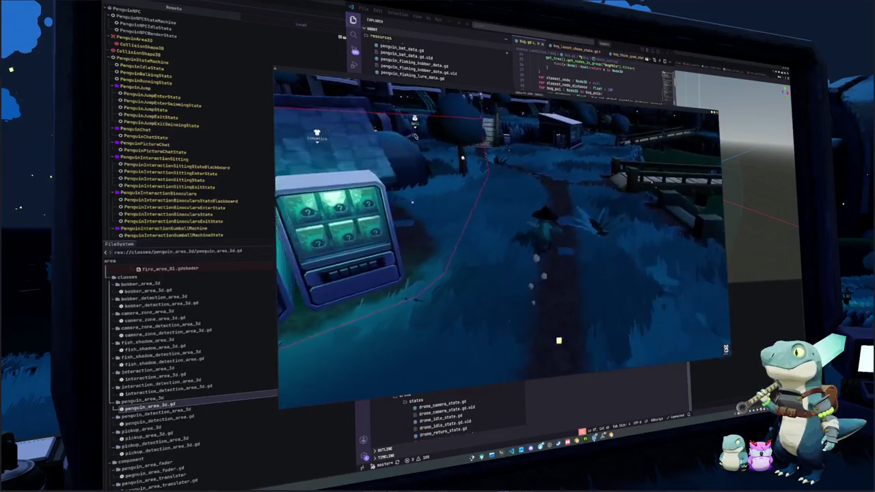
key("w")
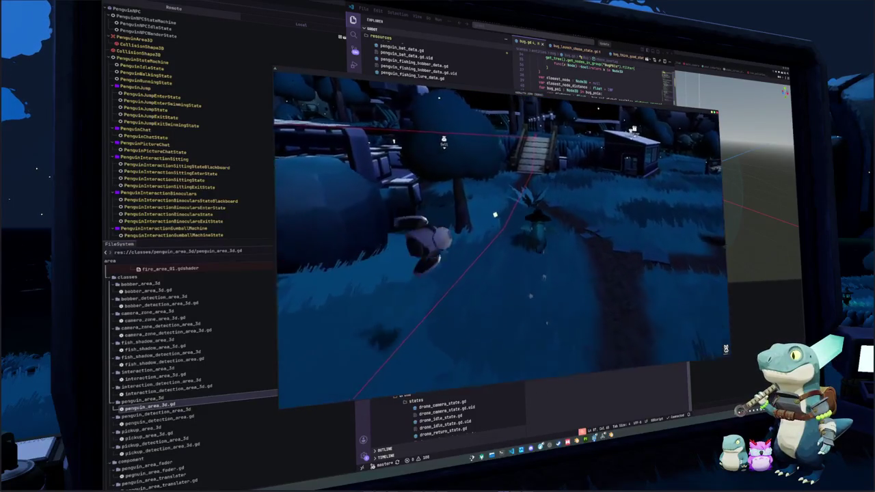
key("w")
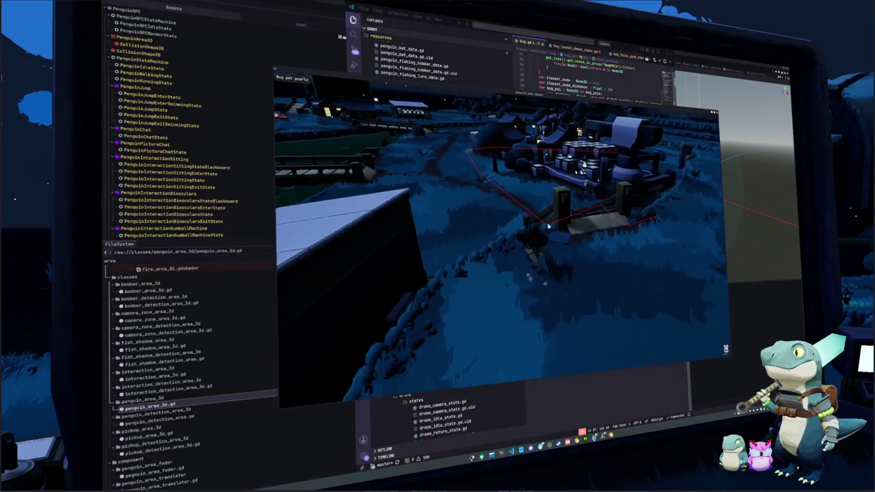
left_click(627, 385)
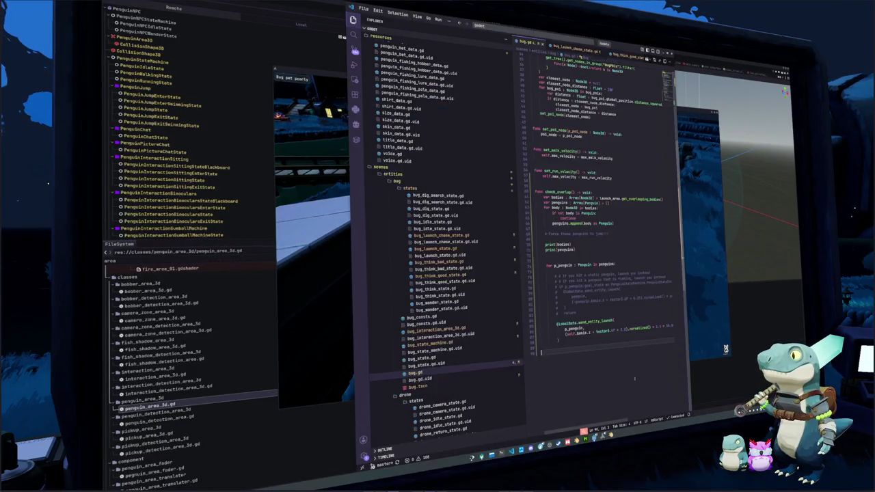
- Delete the 1 from the 1.5 launch value on bug.gd line 87 and check the game
double_click(623, 328)
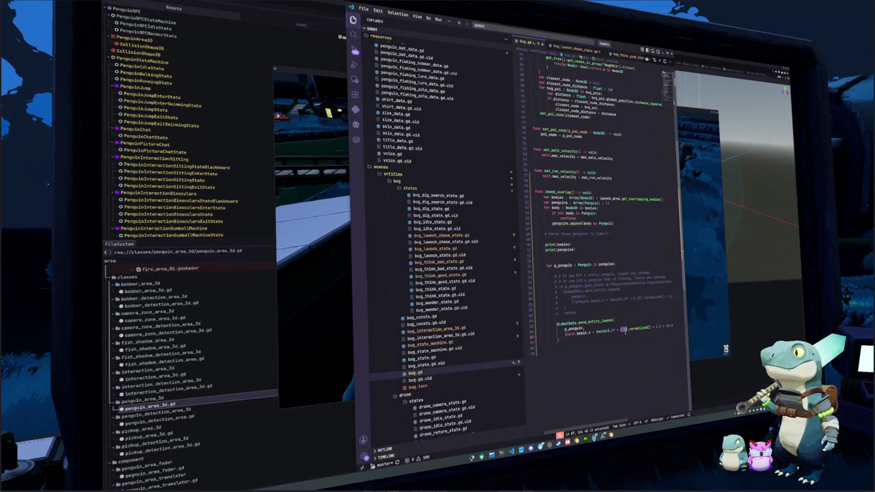
key("BackSpace")
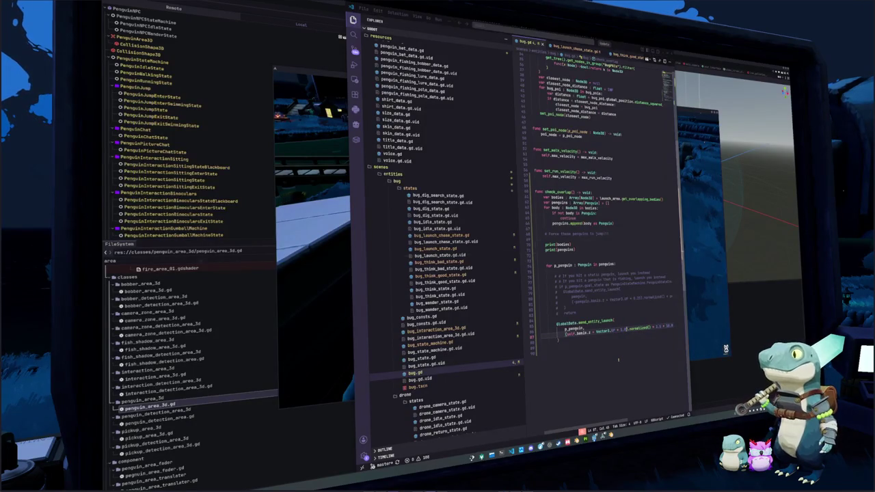
key("alt+Tab")
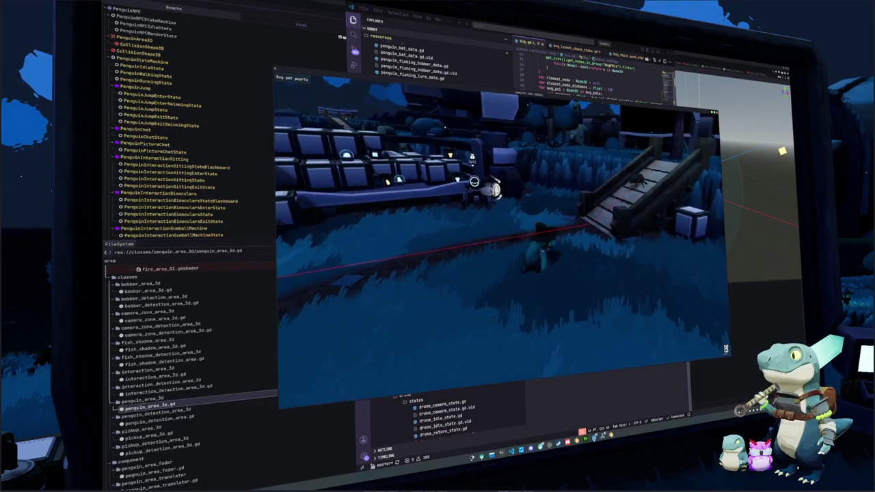
- Try deleting the commented-out launch lines in bug.gd, then restore them with undo
left_click(601, 392)
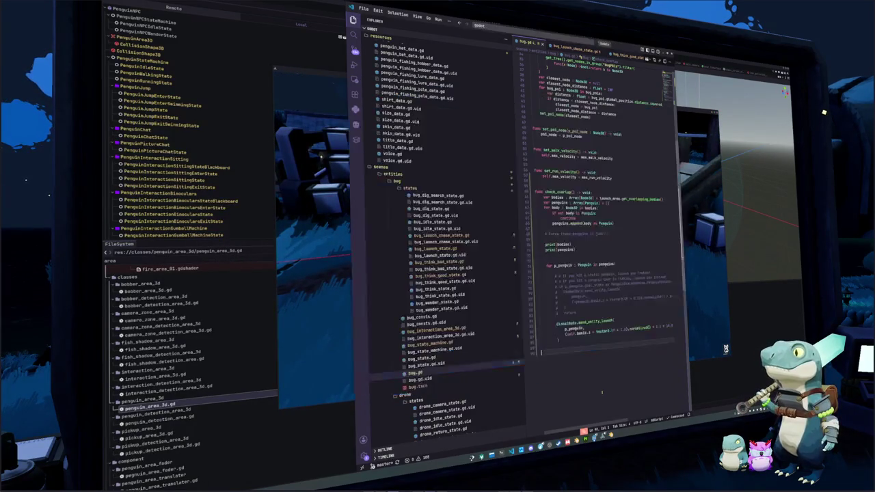
key("Up")
key("Up")
key("Up")
key("shift+Up")
key("shift+Up")
key("shift+Up")
key("shift+Up")
key("shift+Up")
key("BackSpace")
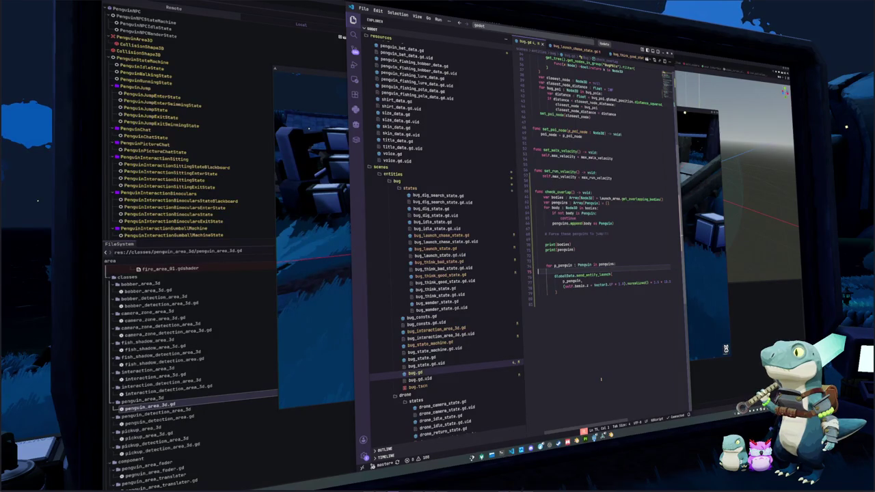
key("ctrl+z")
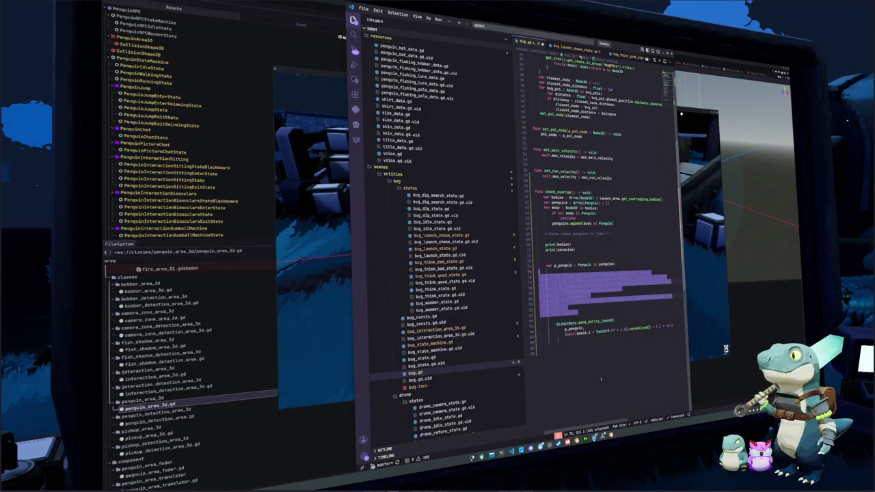
key("BackSpace")
key("ctrl+z")
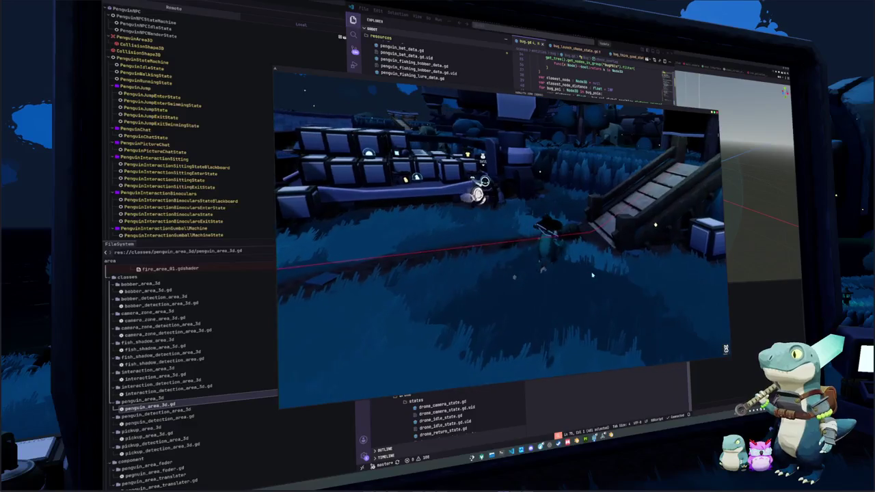
- Pet the bug through its timing prompt, then switch back to bug.gd in the editor
left_click(571, 276)
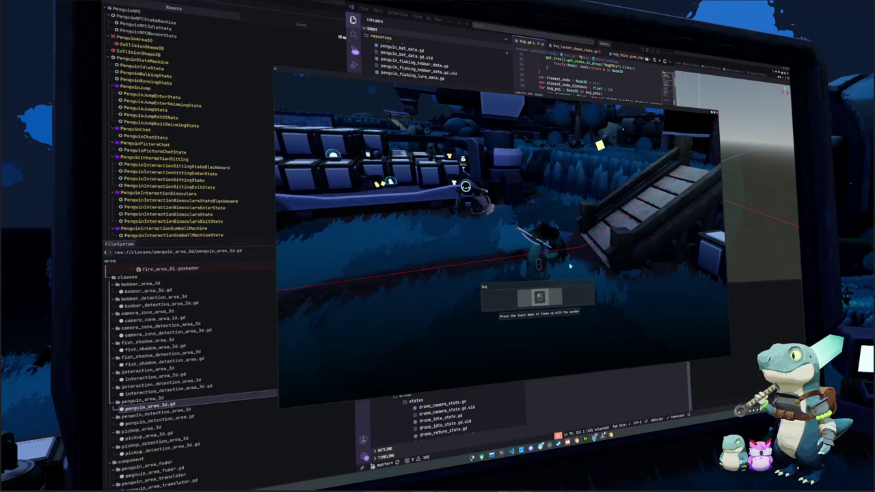
left_click(569, 265)
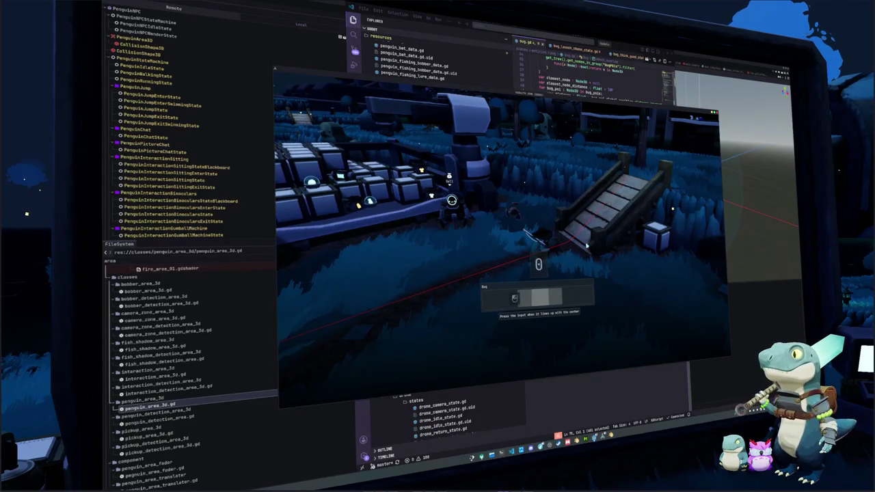
key("space")
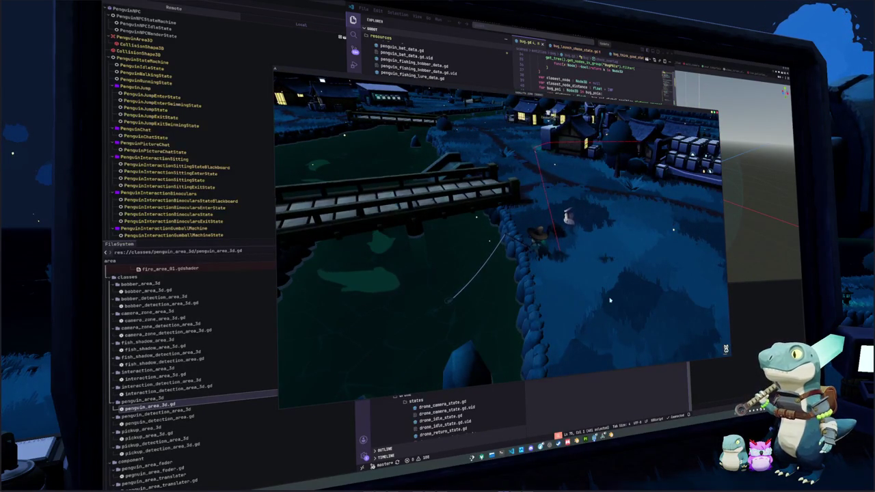
key("alt+Tab")
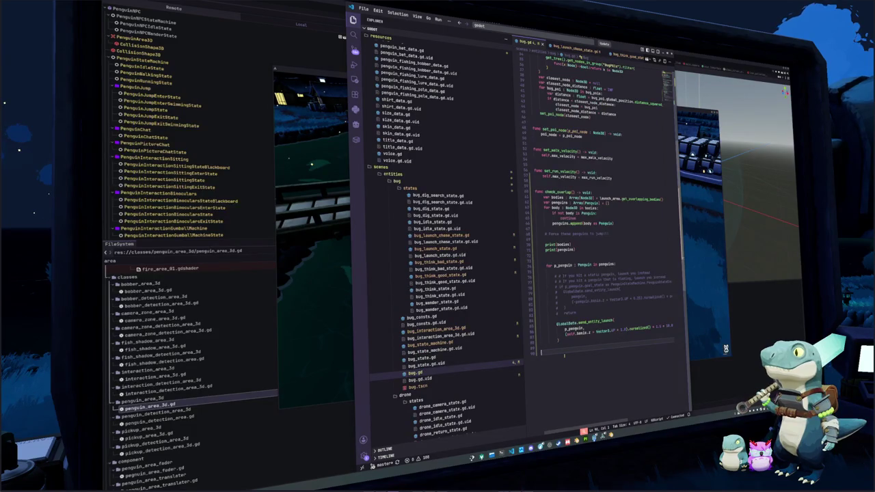
- Open bug_launch_chase_state.gd by searching 'bug_chase', then return to the game
scroll(564, 41, "down", 5)
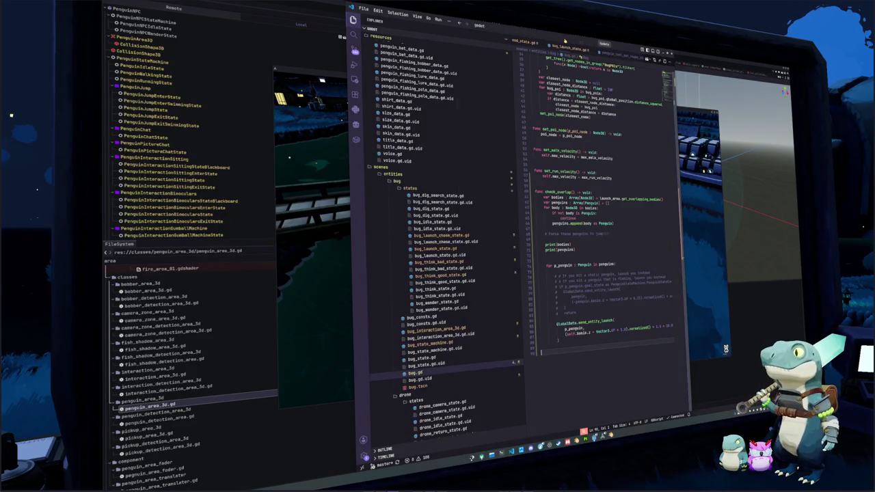
key("ctrl+p")
type("bug_chase")
key("Return")
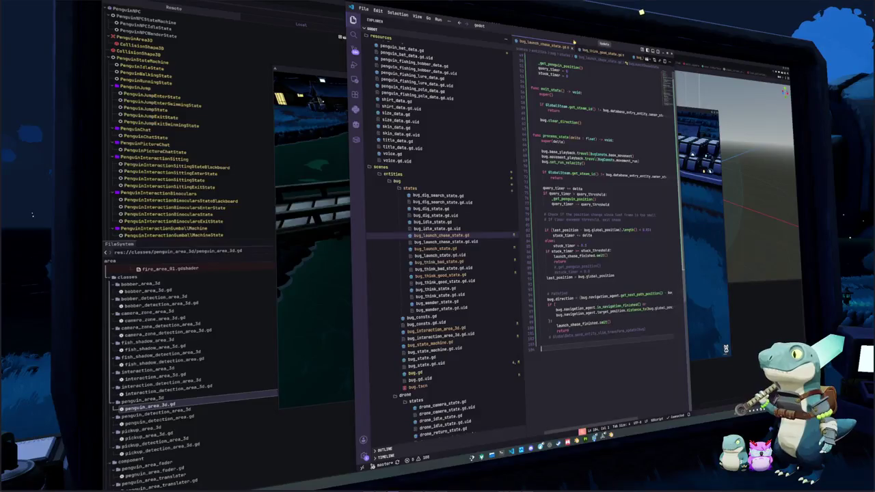
key("alt+Tab")
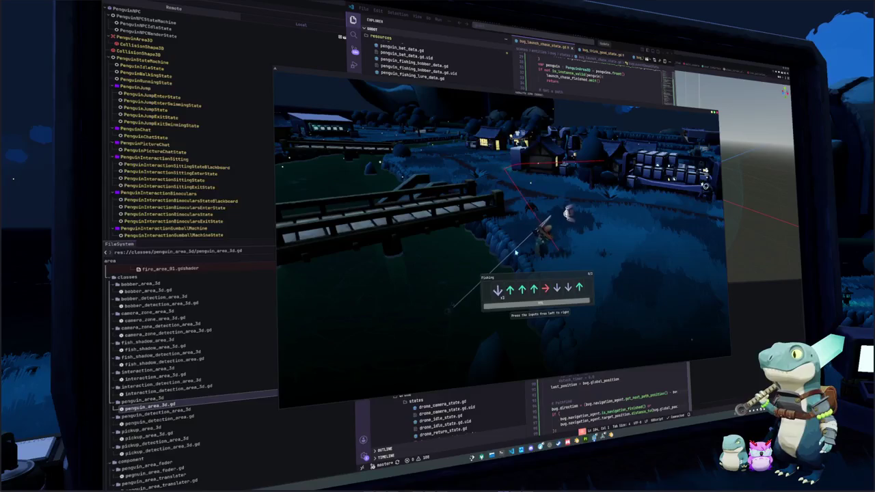
- Enter the Up, Down, Down, Left arrow sequence to land a fish, then return to VS Code
key("Up")
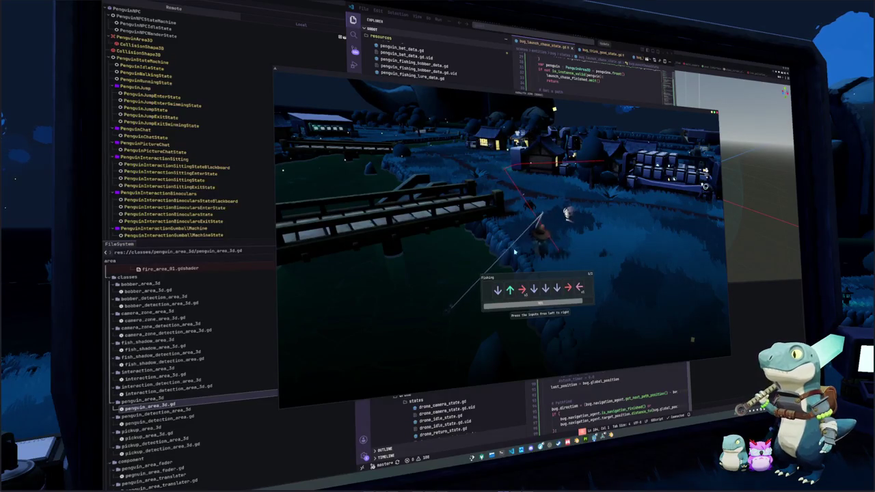
key("Down")
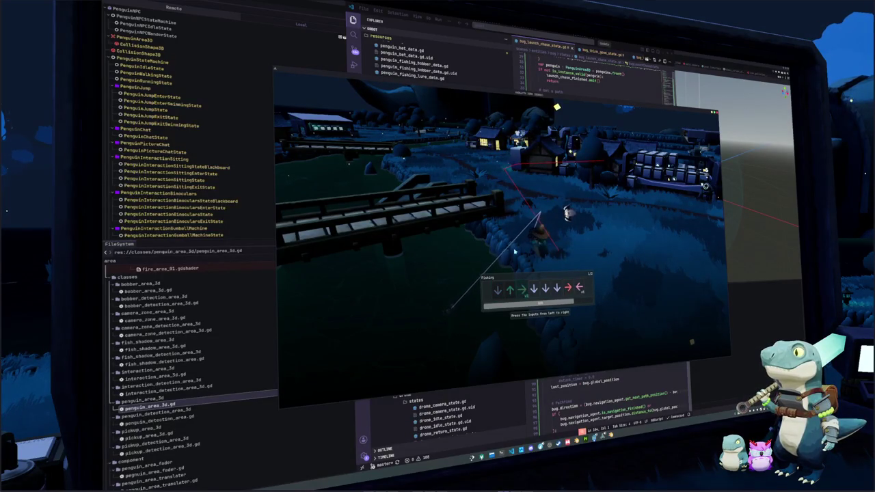
key("Down")
key("Down")
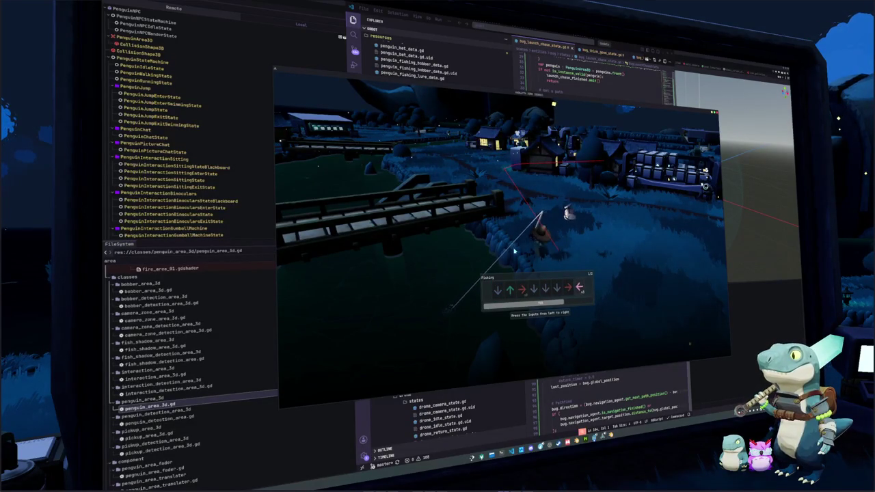
key("Left")
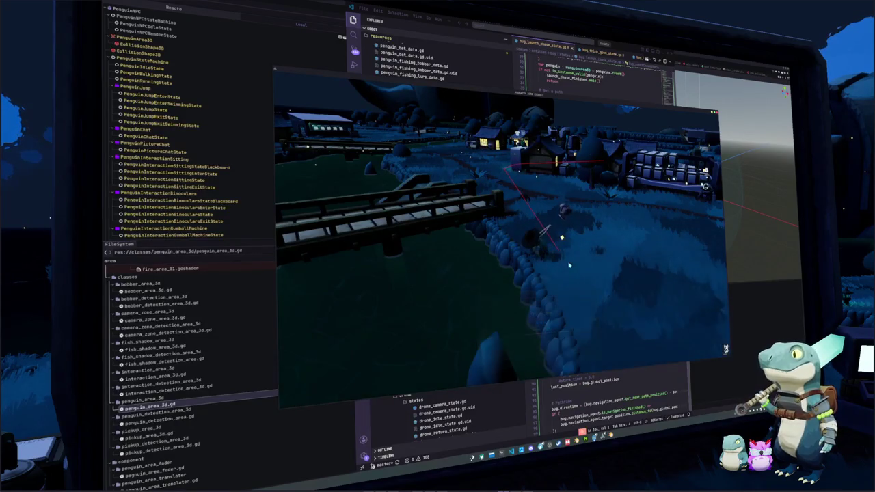
key("alt+Tab")
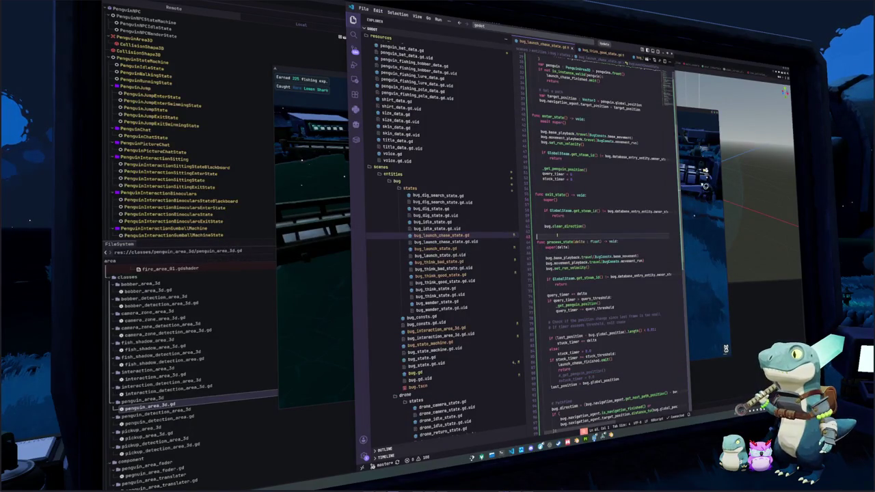
- Start a penguins.filter() call on a new line after the early return in _get_penguin_position
scroll(601, 273, "up", 7)
left_click(561, 179)
key("Return")
key("Return")
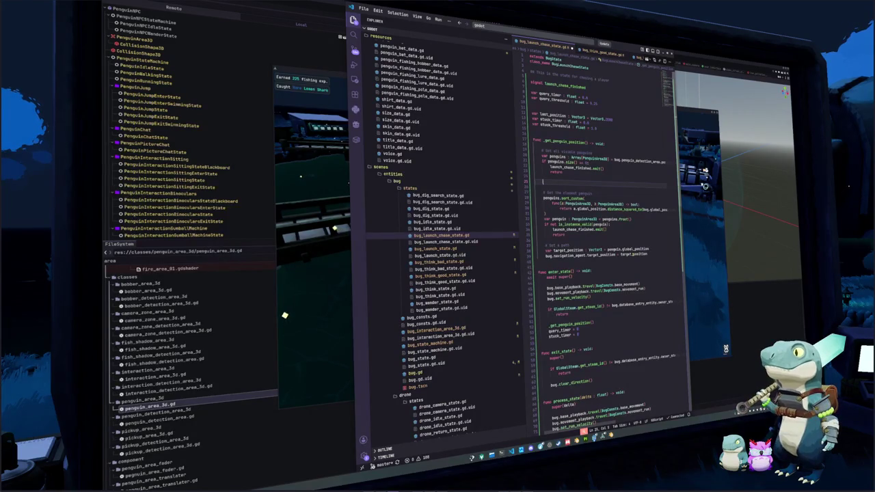
type("pe")
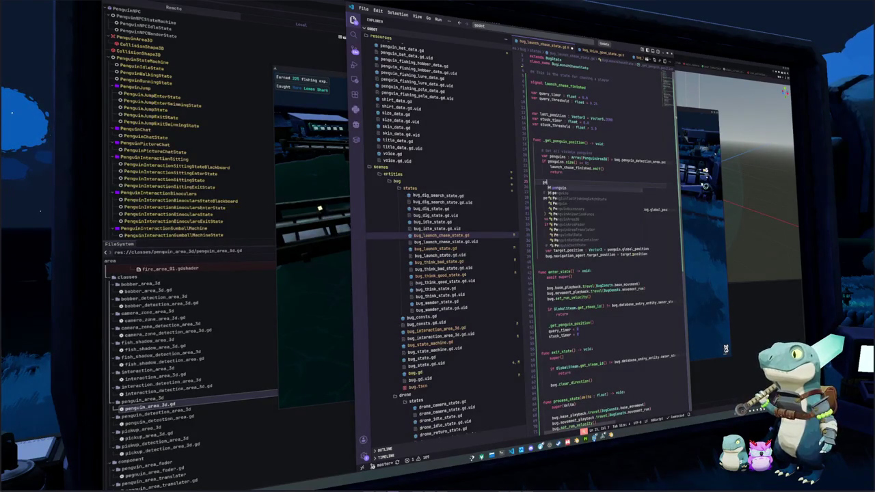
type("nguins.filter")
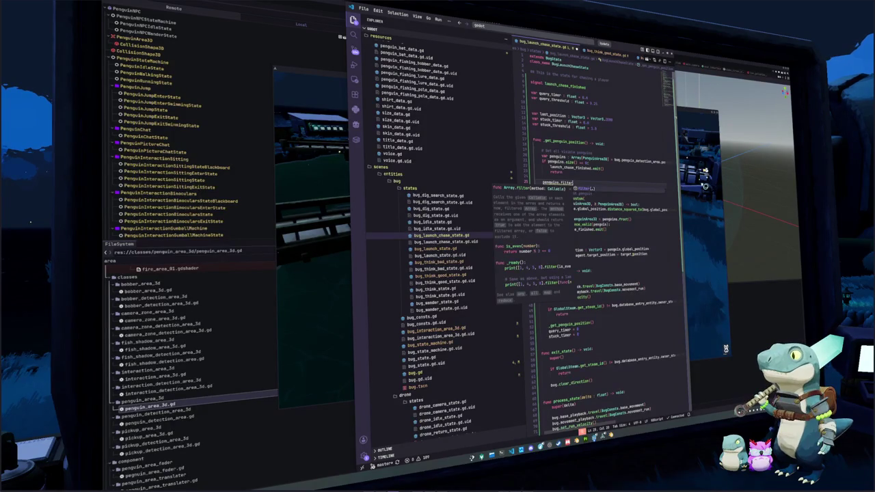
type("(")
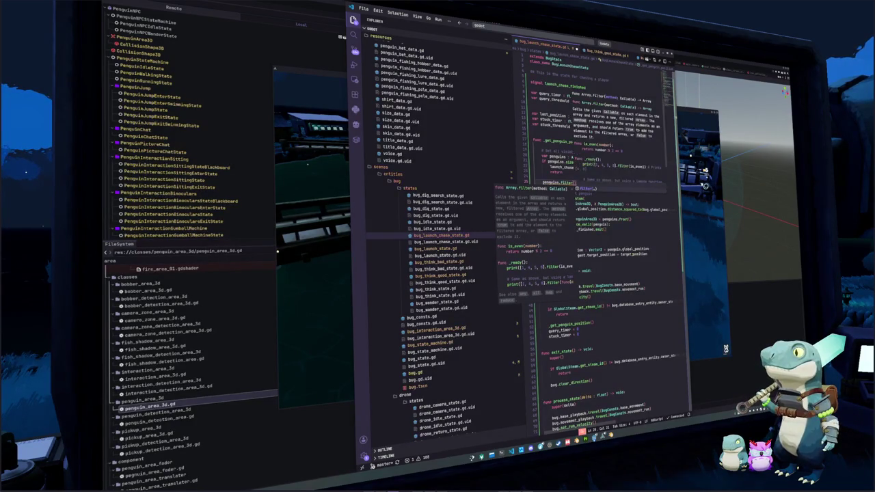
key("Escape")
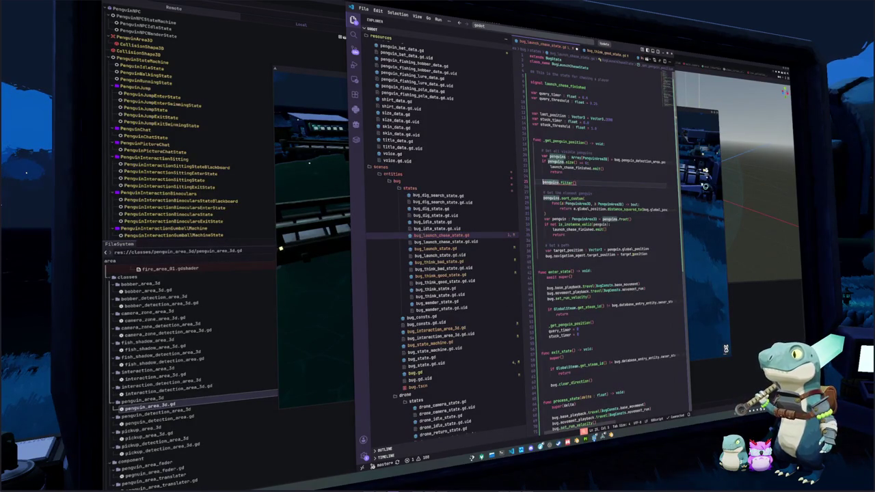
type("penguins =")
key("End")
key("Left")
- Write the filter lambda returning whether a.penguin.goal_state is in PenguinStateMachine.bat_state_list
key("Return")
type("func")
key("Escape")
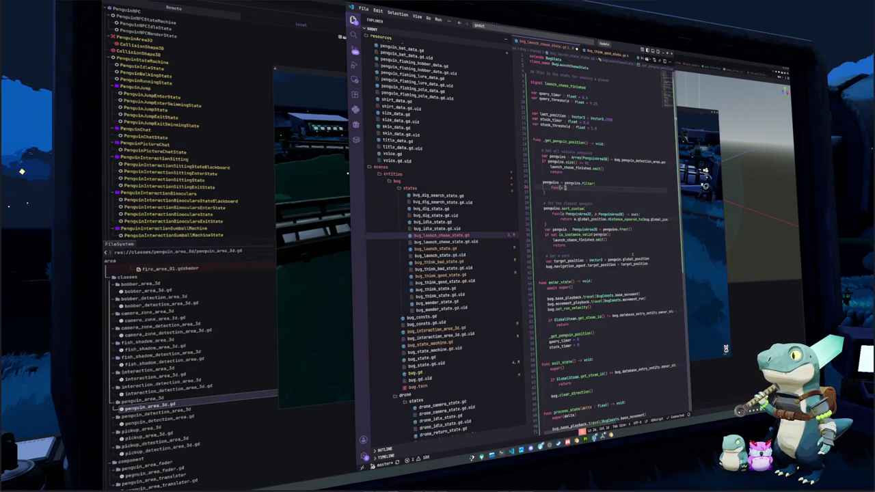
type("a: PenguinArea3D) -")
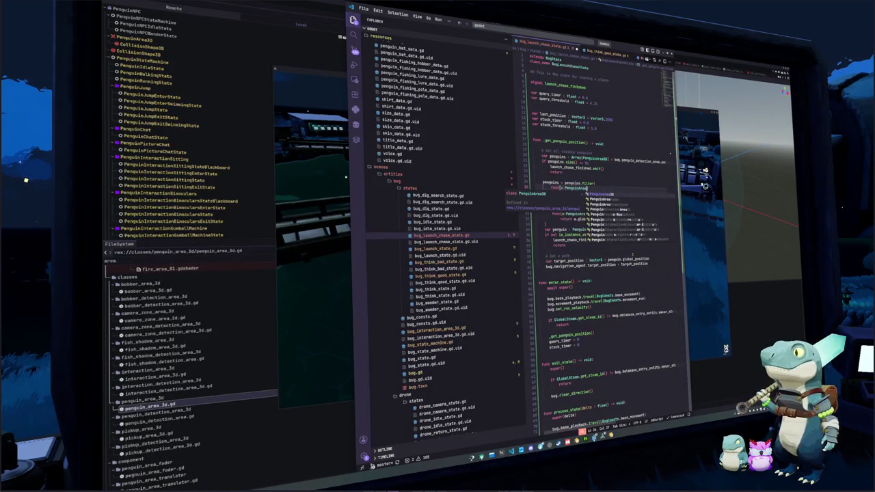
type("> bool:")
key("Return")
type("return")
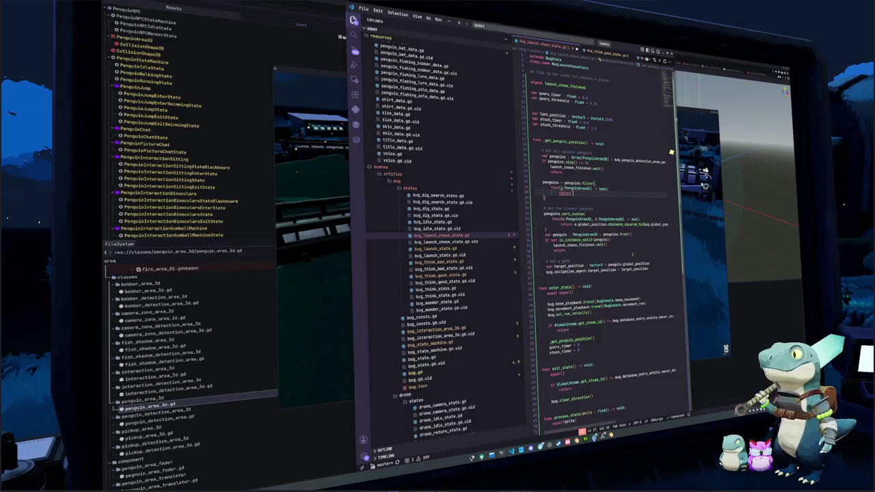
type(" a.pen")
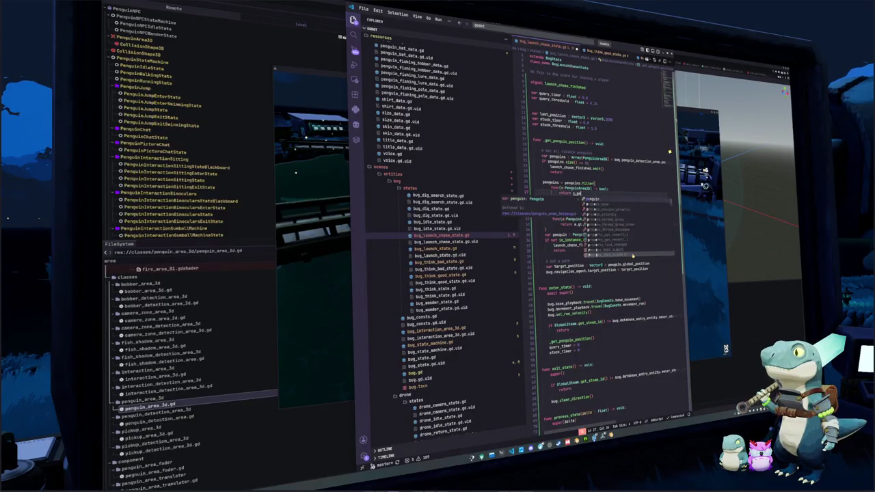
type("guin.goal")
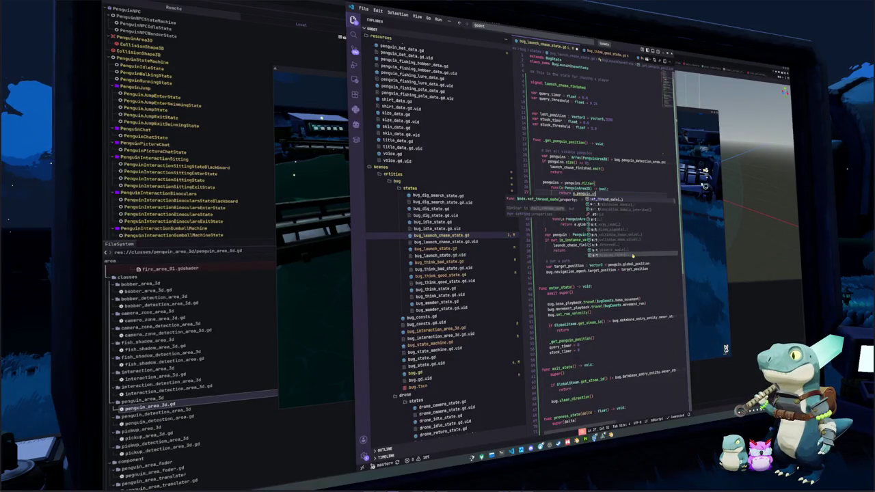
type("_state")
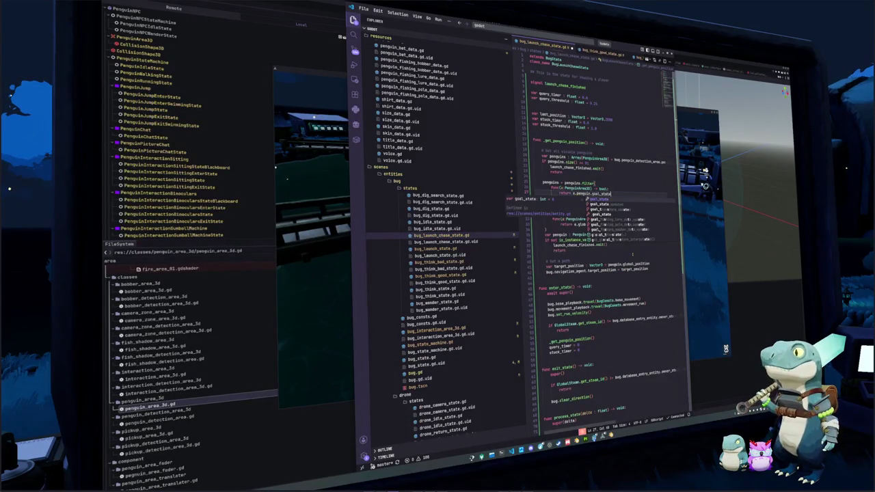
type(" in Penguin")
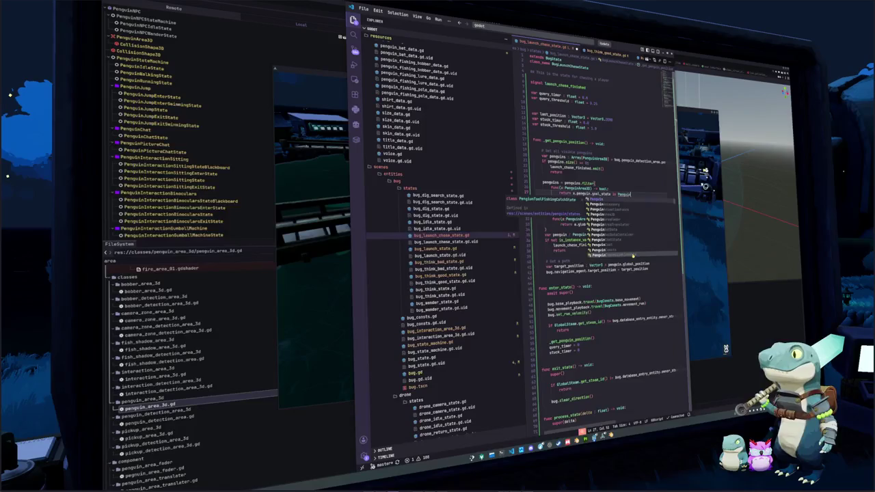
type("StateMachine.ba")
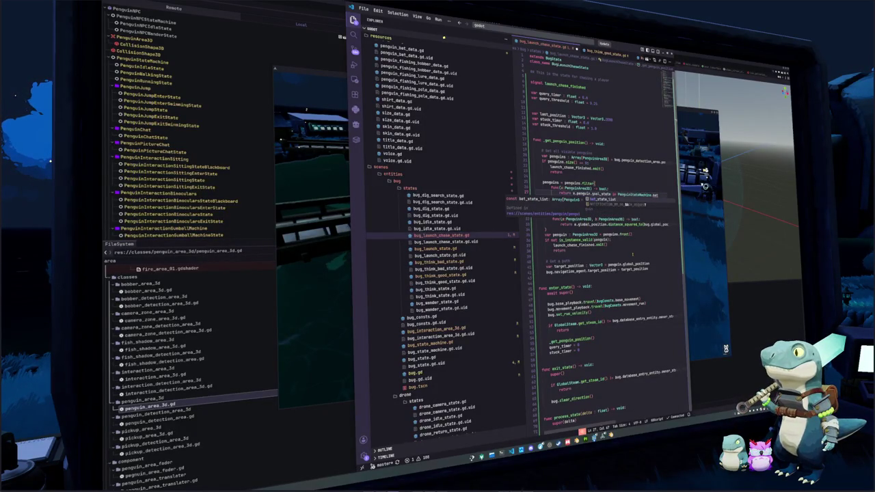
key("Return")
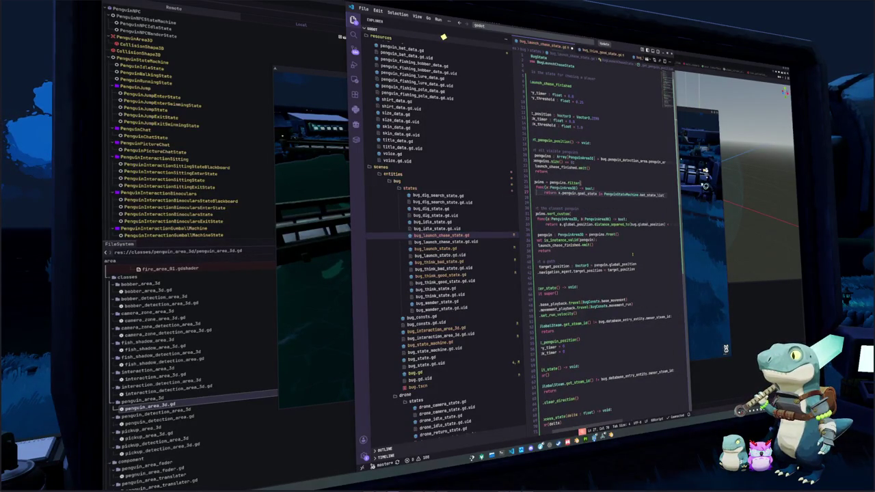
- Watch the bug chase penguins in the running village, then return to bug_launch_chase_state.gd
left_click(535, 197)
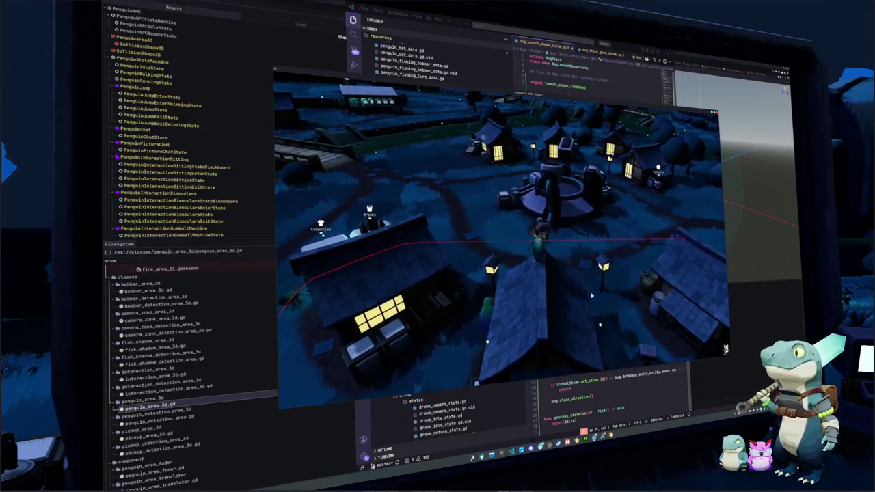
key("alt+Tab")
left_click(549, 281)
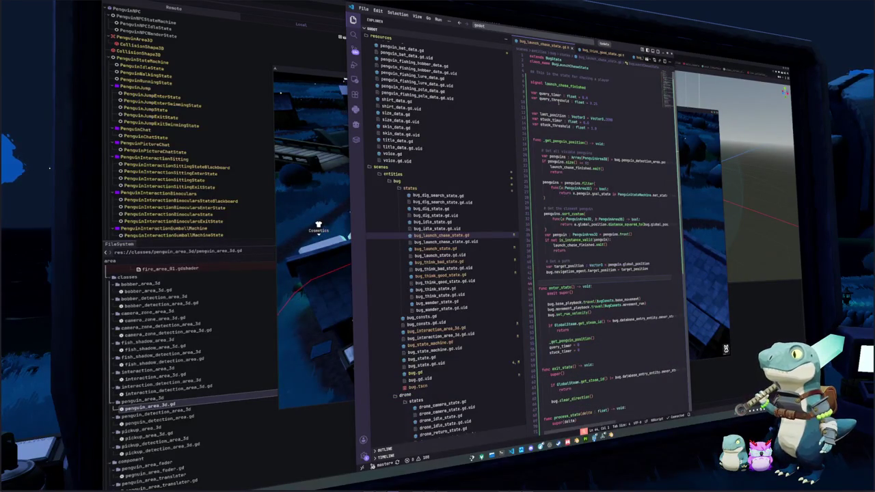
key("ctrl+p")
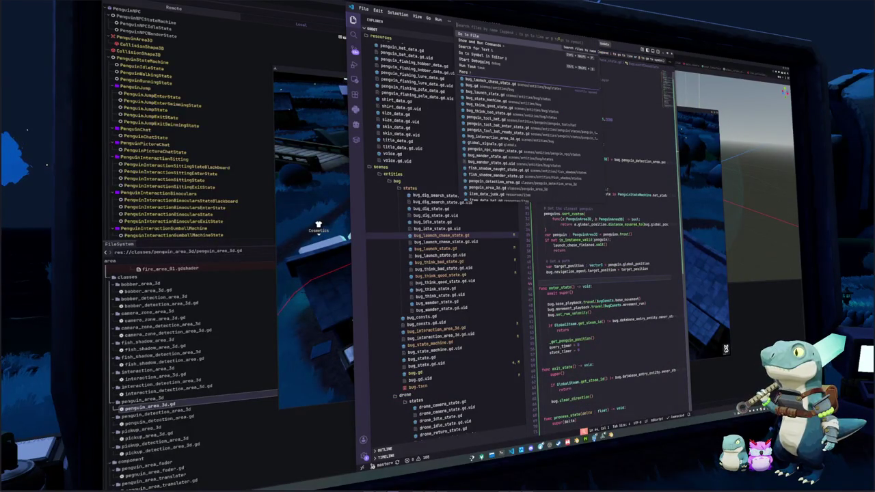
type("penguin_state")
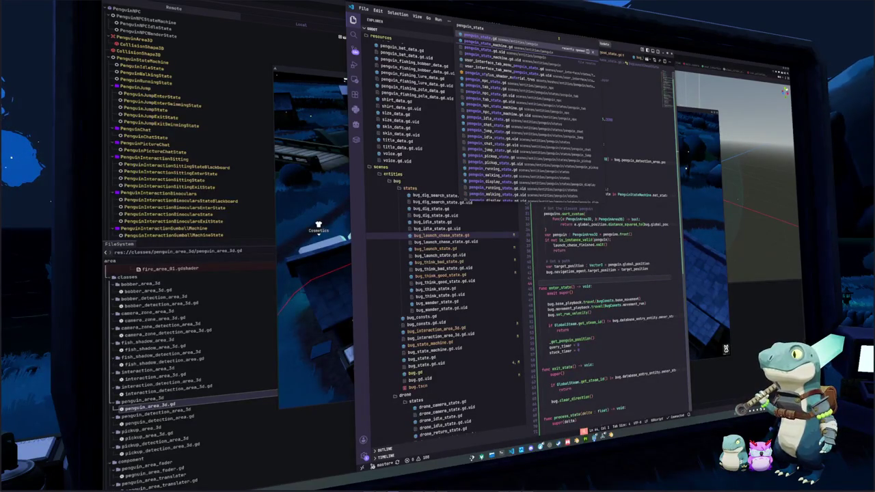
key("ctrl+a")
type("entity")
key("Return")
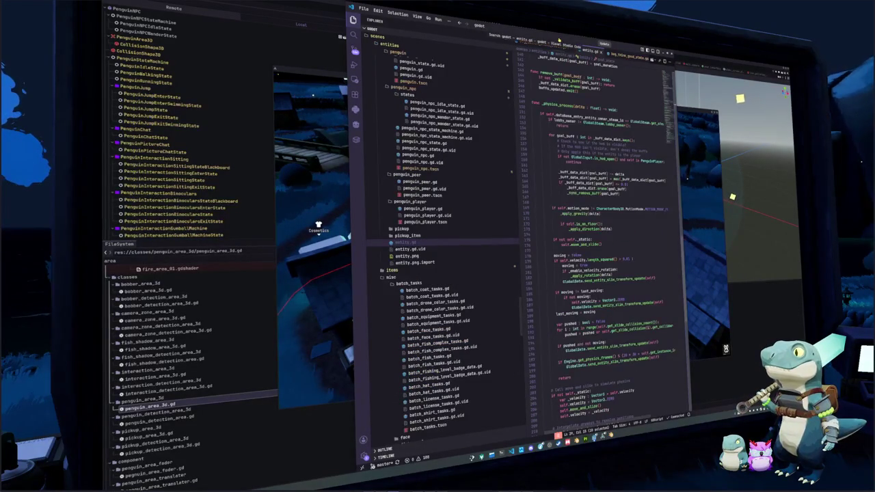
scroll(538, 239, "up", 2)
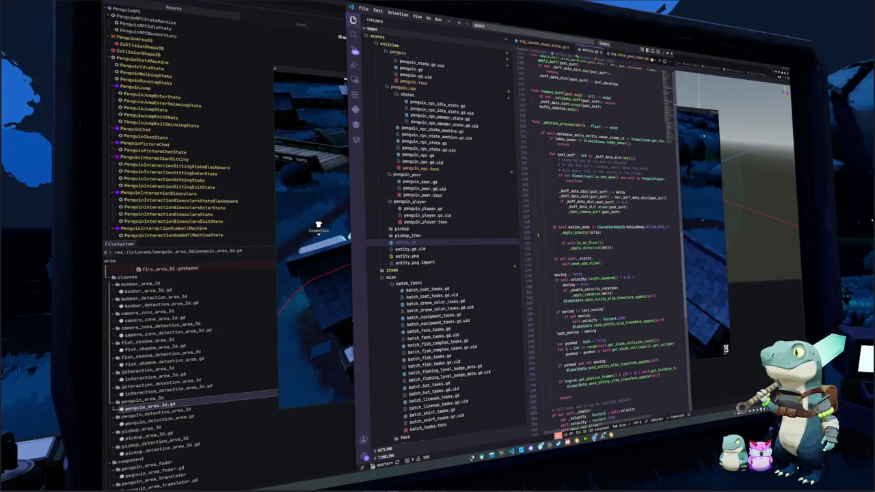
scroll(537, 235, "up", 2)
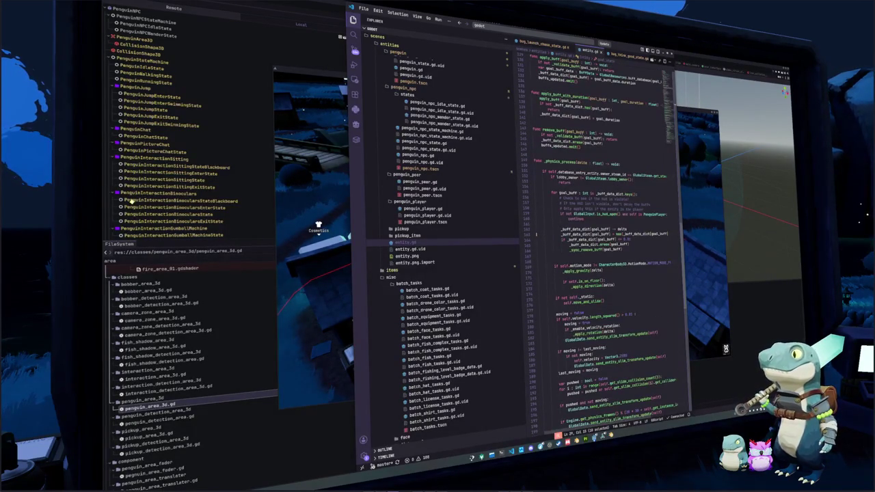
scroll(537, 233, "down", 2)
scroll(546, 204, "down", 4)
scroll(546, 204, "down", 6)
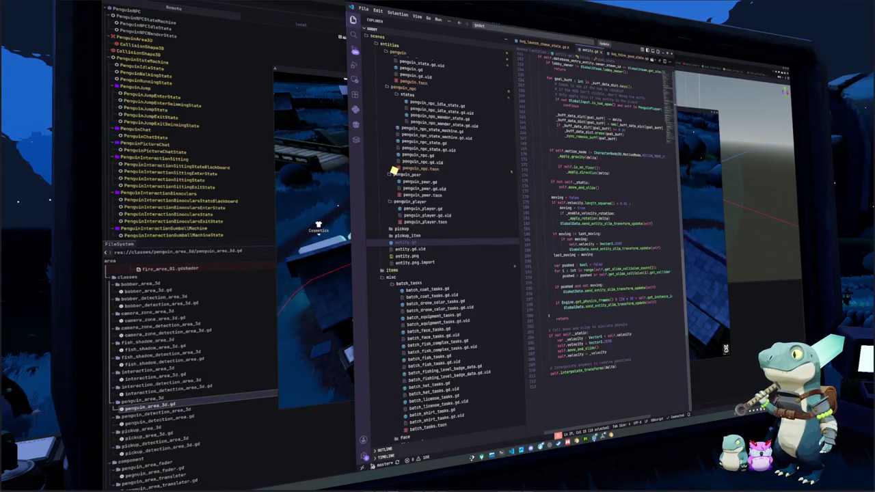
double_click(580, 369)
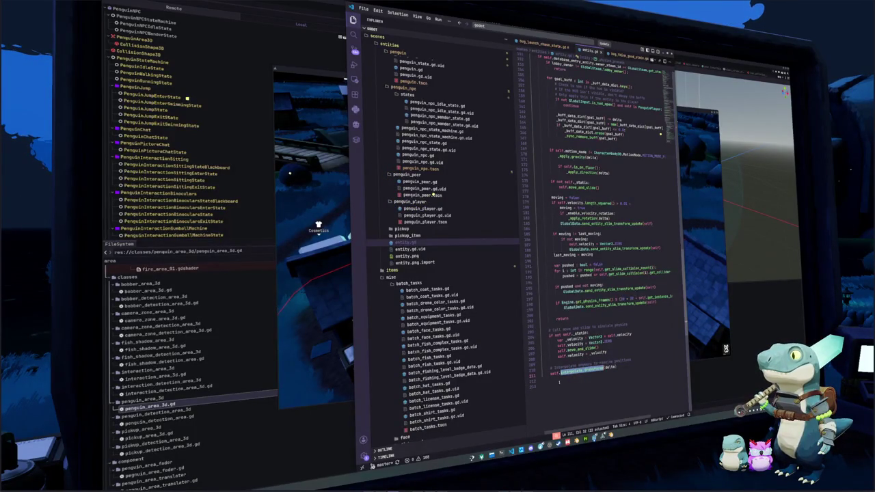
scroll(559, 382, "up", 7)
scroll(551, 369, "up", 4)
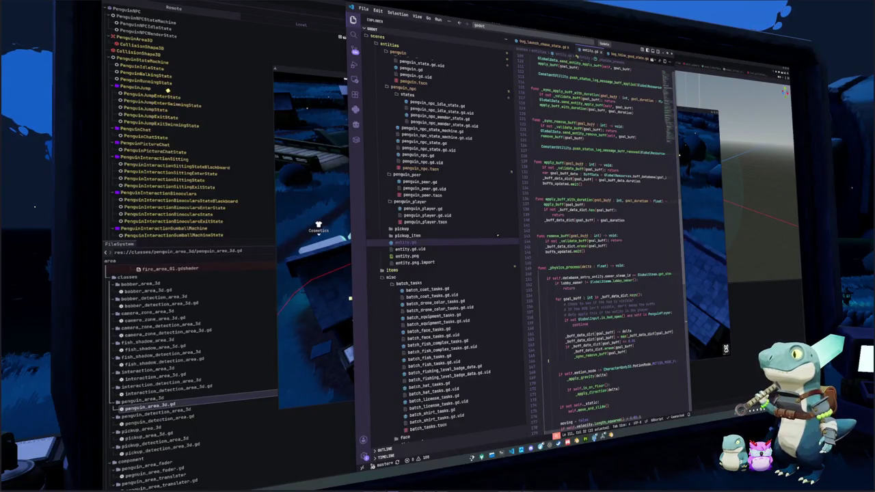
key("ctrl+Tab")
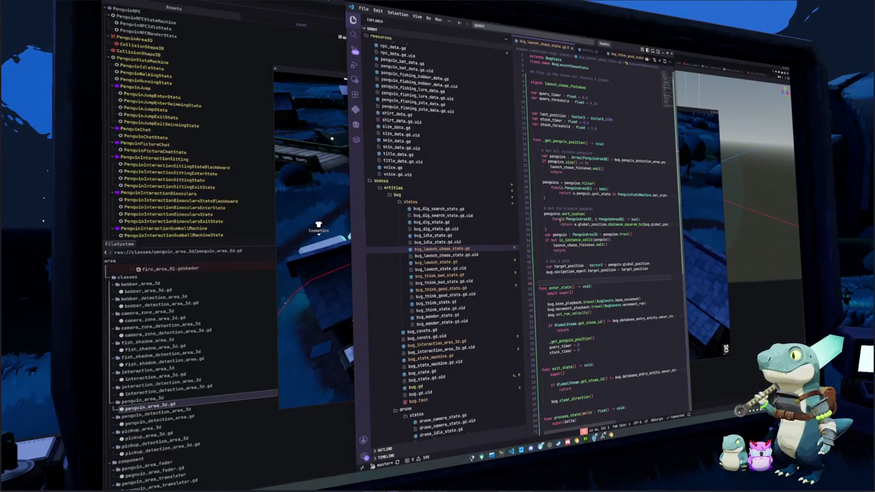
- Browse bug_launch_state.gd, a think state script and bug_launch_chase_state.gd, then bring up todo.txt
scroll(594, 205, "down", 3)
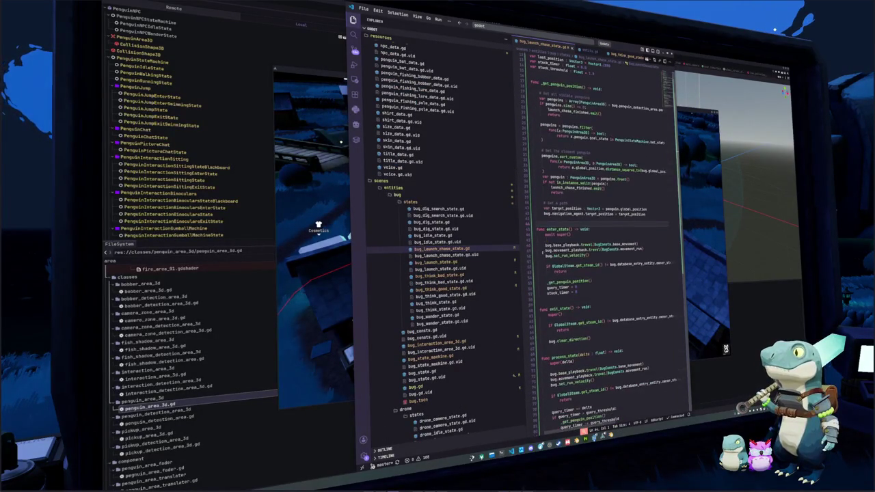
left_click(454, 262)
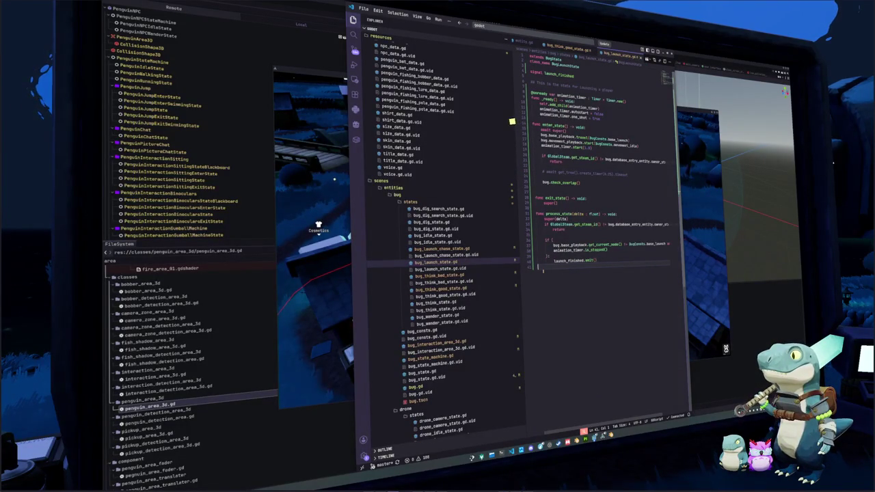
left_click(441, 276)
left_click(441, 249)
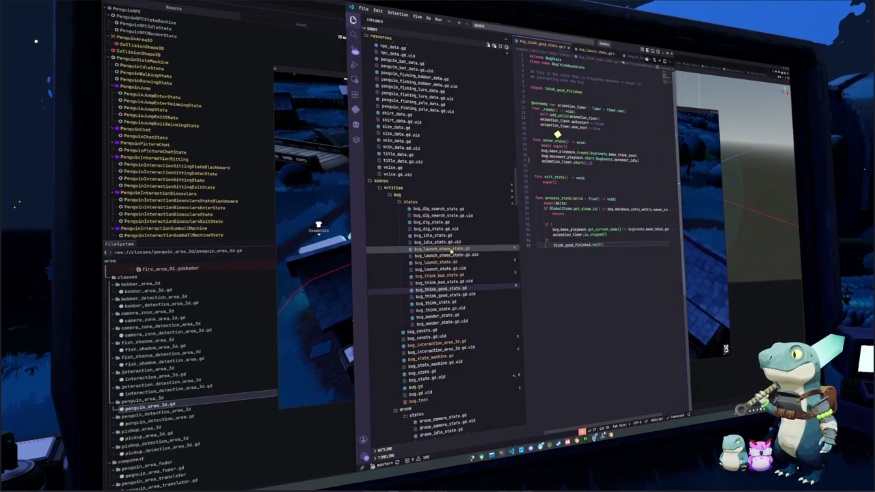
scroll(592, 198, "down", 10)
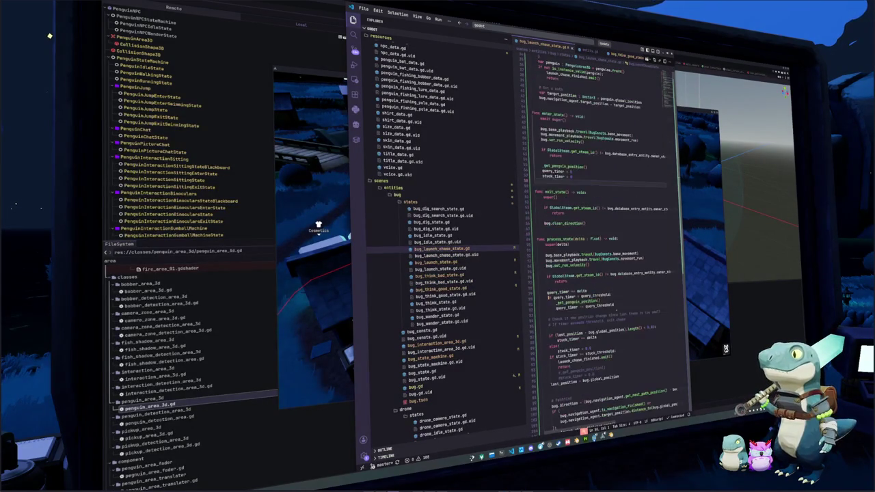
left_click(552, 347)
scroll(658, 272, "up", 8)
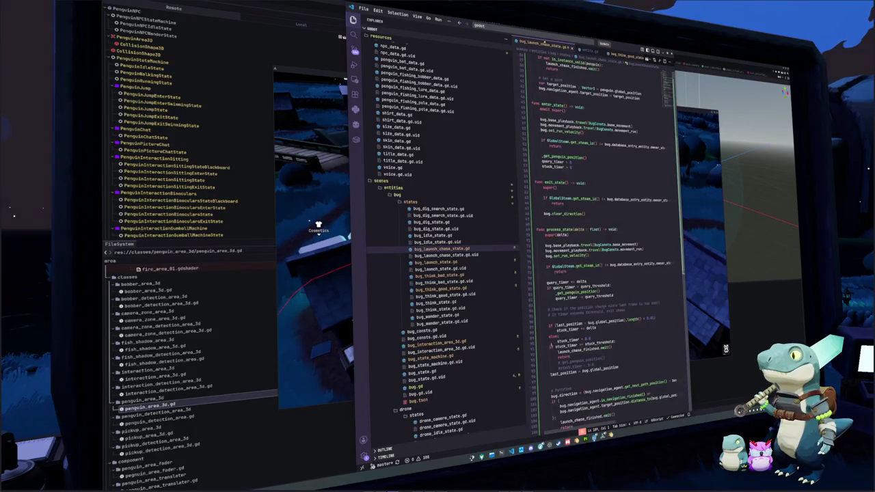
key("alt+Tab")
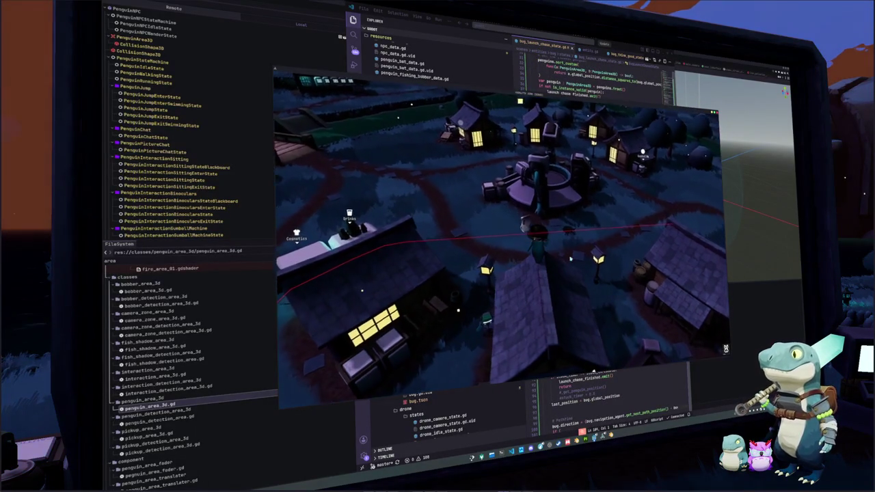
key("alt+Tab")
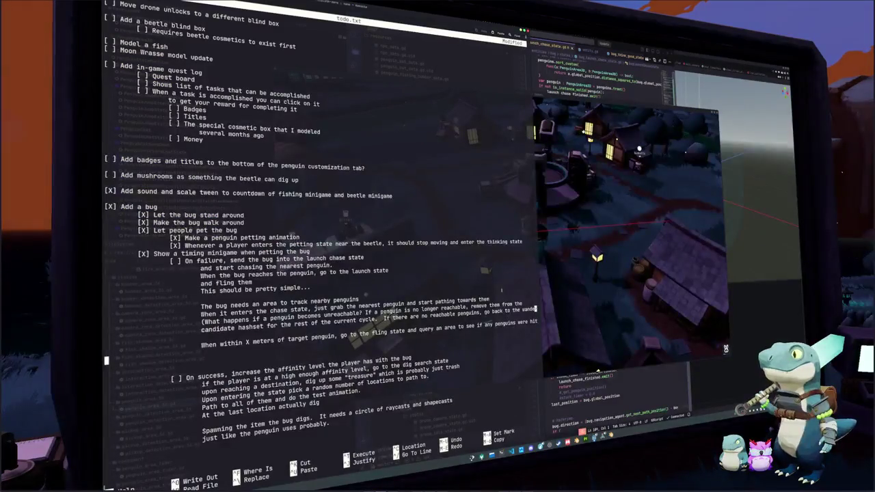
- Check off the On failure item in todo.txt with an X
key("Down")
key("Down")
key("Down")
key("Up")
key("Up")
key("Up")
key("Up")
key("Up")
key("Up")
key("Right")
key("Right")
key("Right")
key("Delete")
type("X")
key("Down")
key("Down")
key("Down")
key("Down")
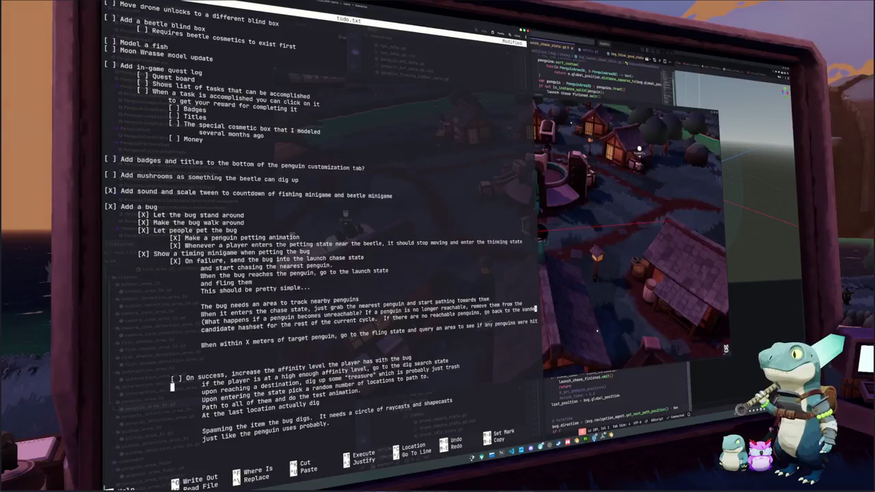
- Insert an indented note 'Affinity level is kind of nonsense' below the On success item
key("Up")
key("Up")
key("Up")
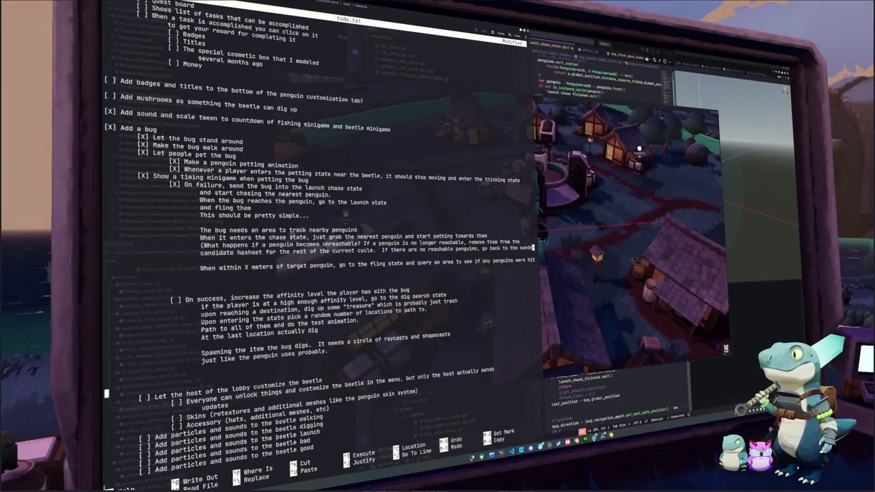
key("Down")
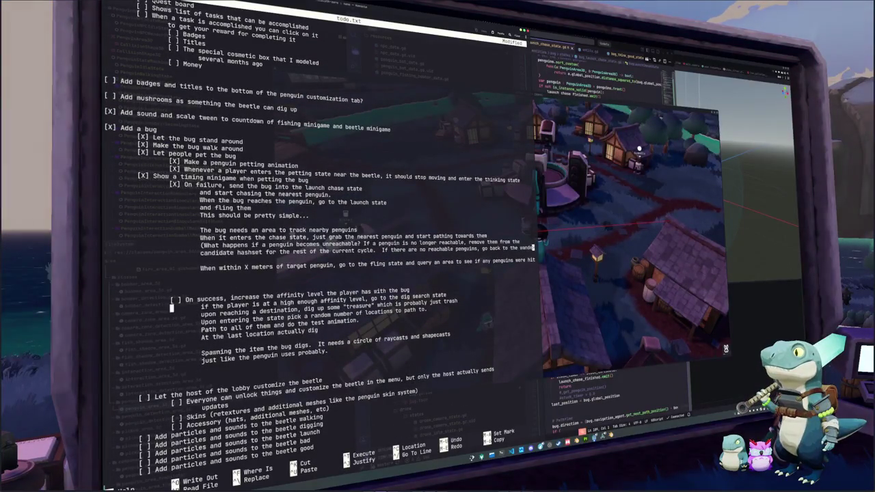
key("Return")
key("BackSpace")
key("BackSpace")
key("BackSpace")
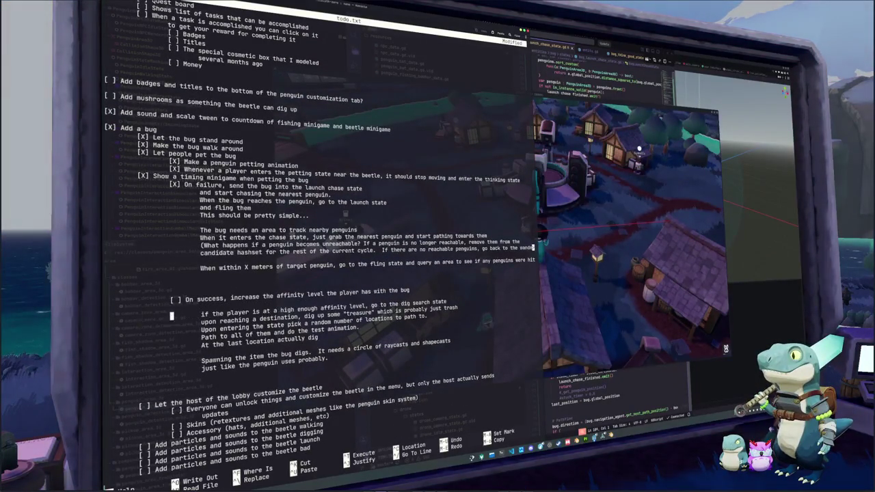
key("Return")
key("BackSpace")
key("BackSpace")
key("BackSpace")
key("Tab")
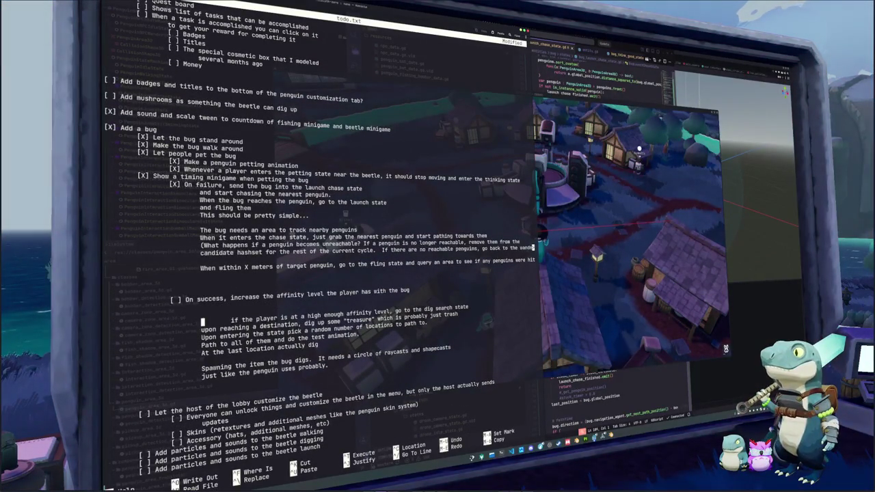
key("Return")
key("Tab")
key("Tab")
key("Tab")
type("Affinity level is kind of")
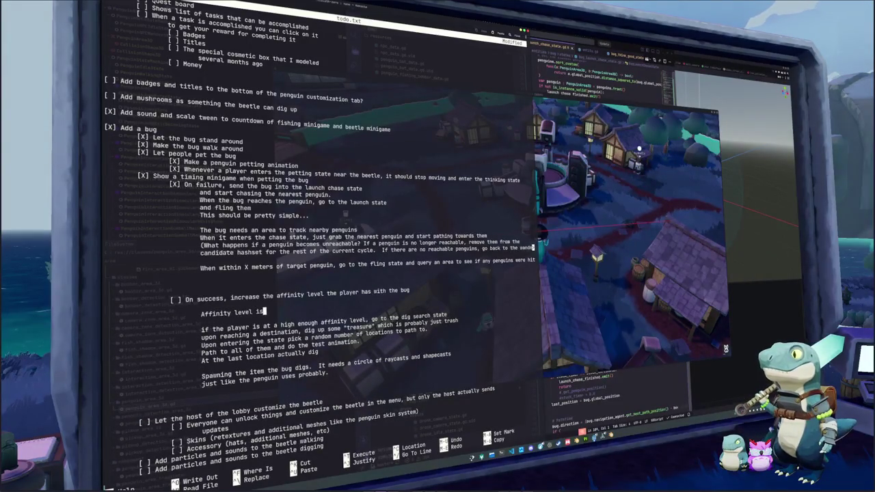
type(" nonsense")
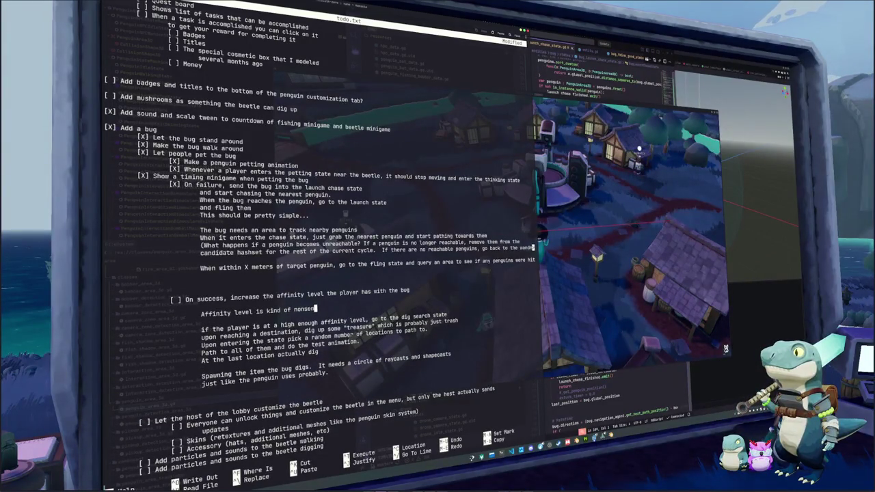
- Add notes that perfect rolls earn a treasure search and good rolls just play a basic particle system
key("Return")
key("Tab")
key("Tab")
key("Tab")
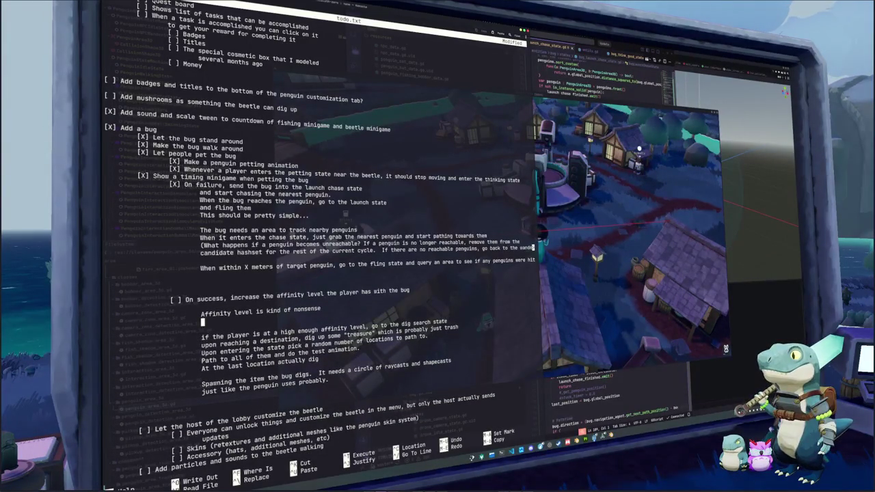
type("I have the")
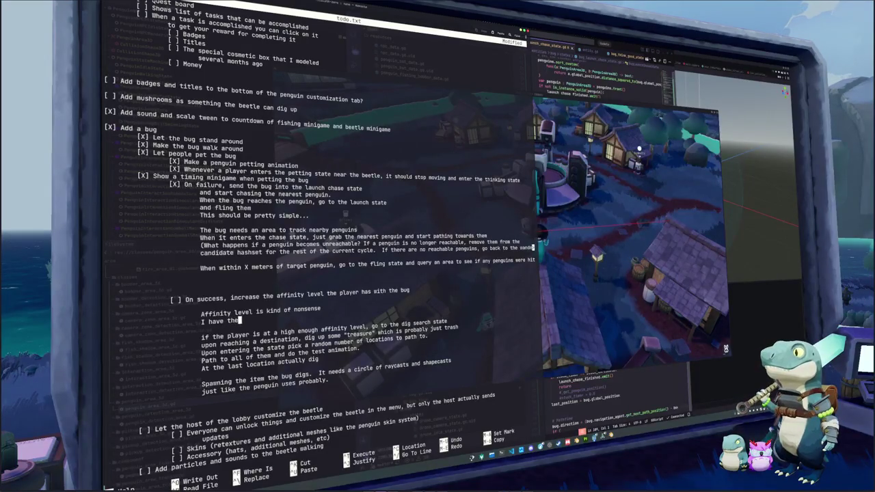
type(" good and perfect system.  If ")
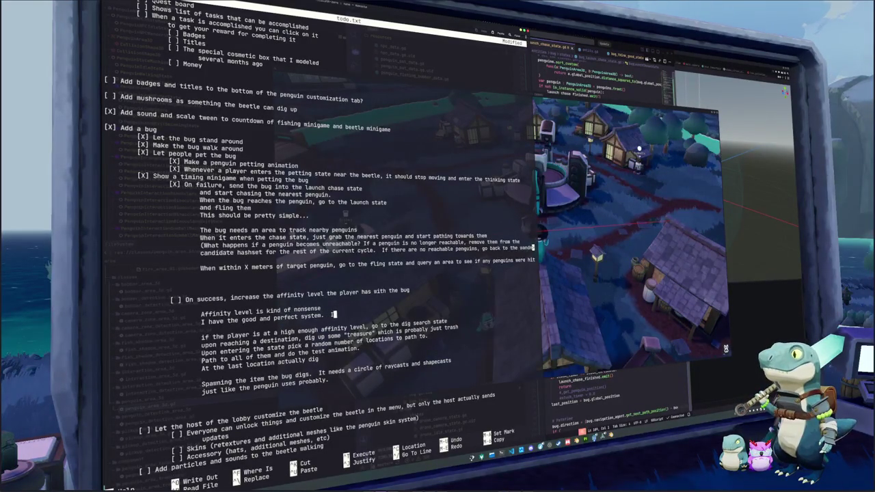
type("someone does ")
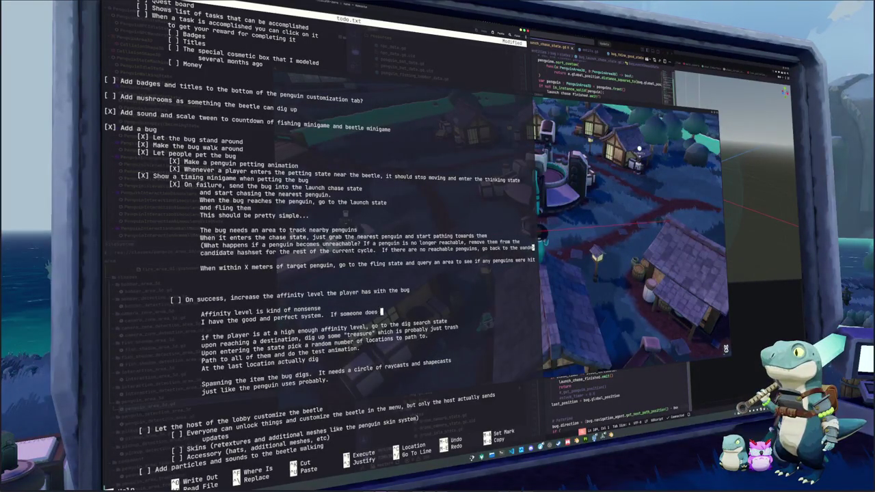
type("a perfect roll f")
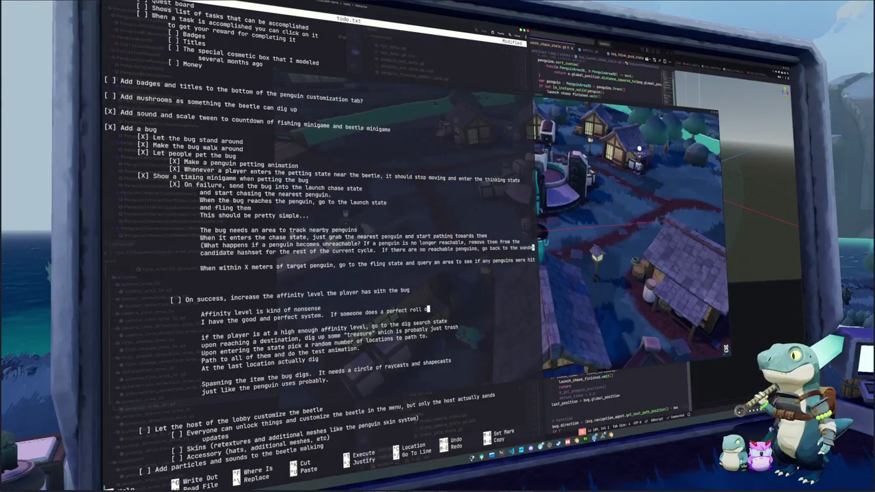
type("or a chance to search for treasure")
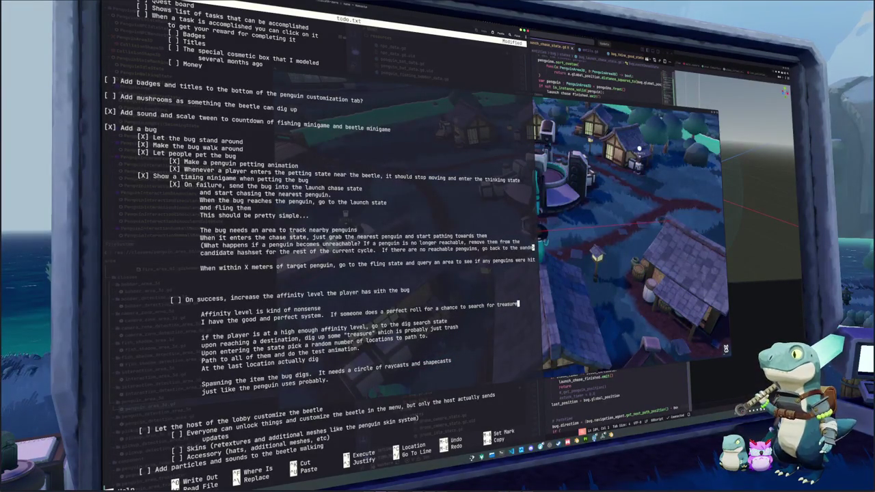
key("Return")
type("If someone does a good, just play")
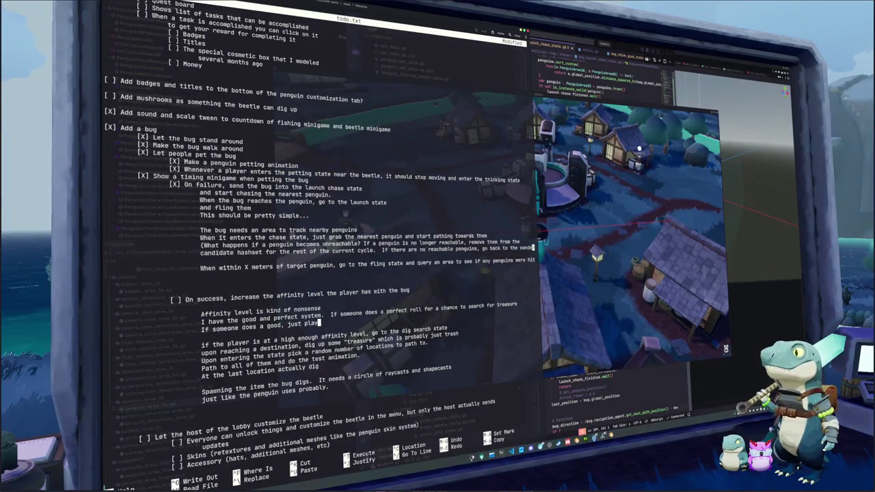
type(" a basic particle system")
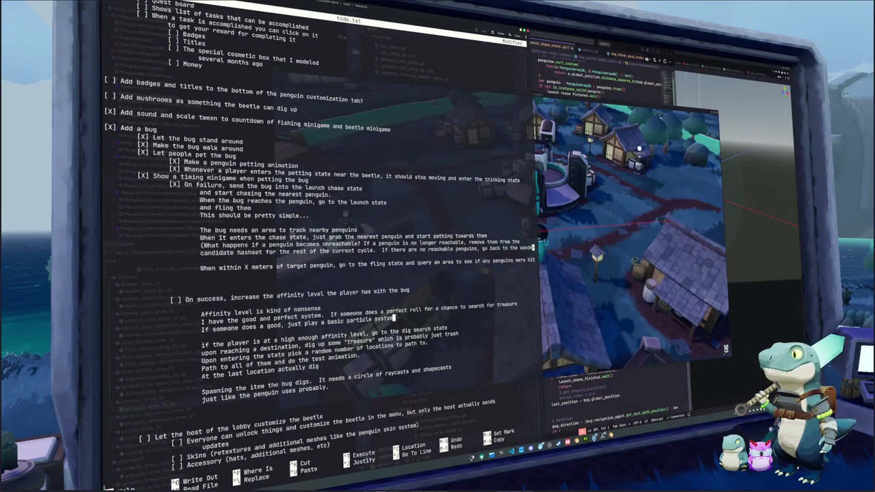
type(" and call it fine")
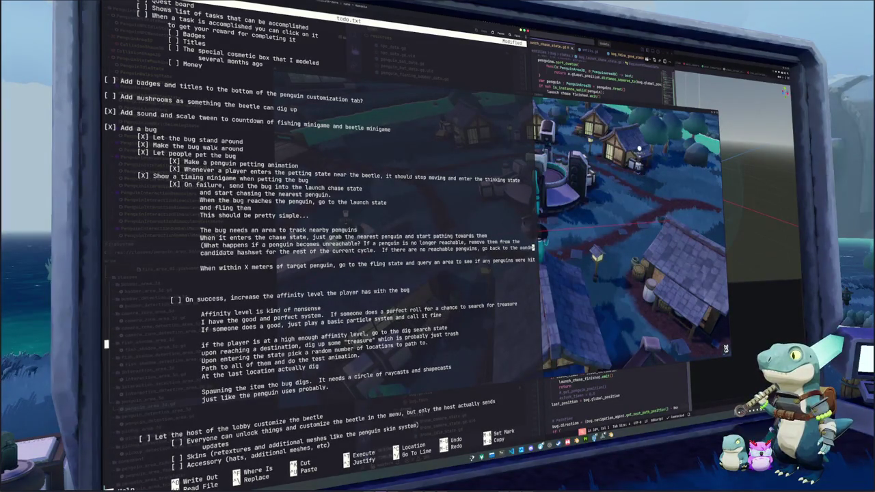
- Cut the two outdated dig-plan lines and realign the Upon entering line with Path to all
key("shift+Down")
key("shift+Down")
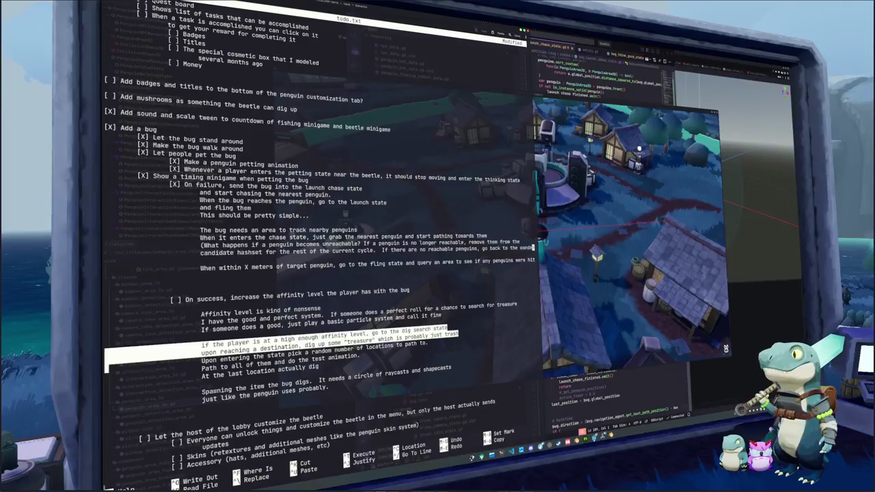
key("shift+Tab")
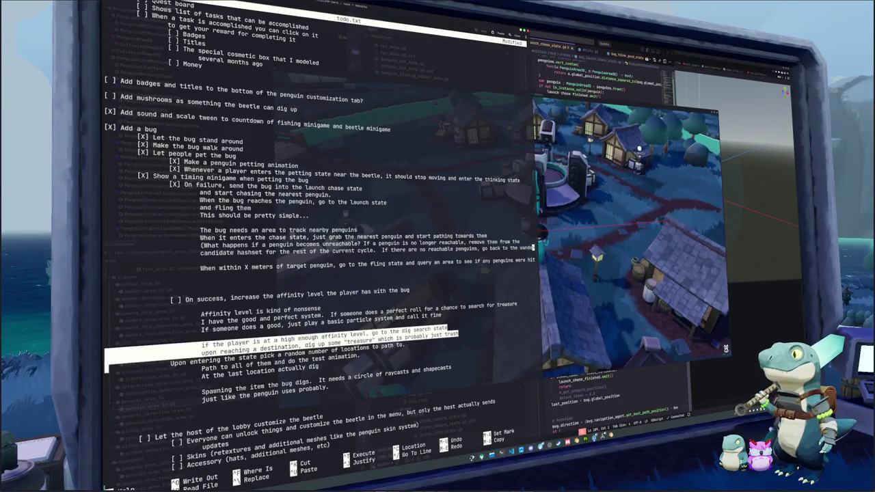
key("shift+Tab")
key("shift+Tab")
key("shift+Tab")
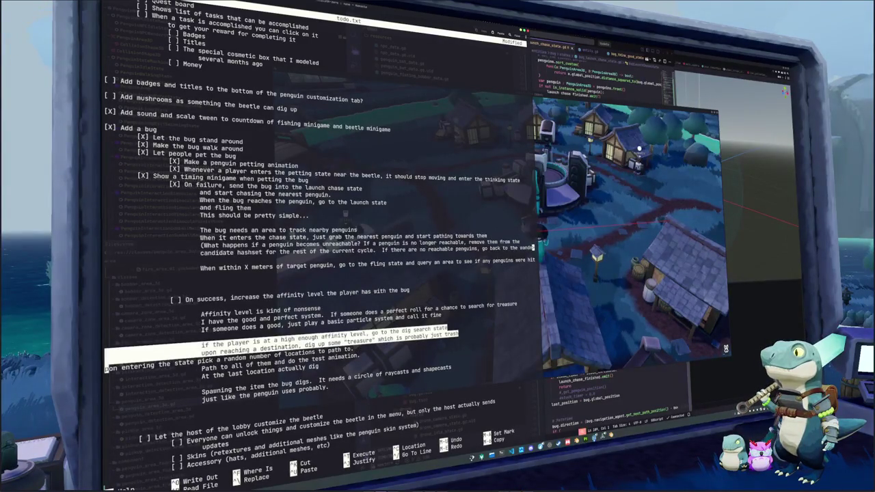
key("alt+a")
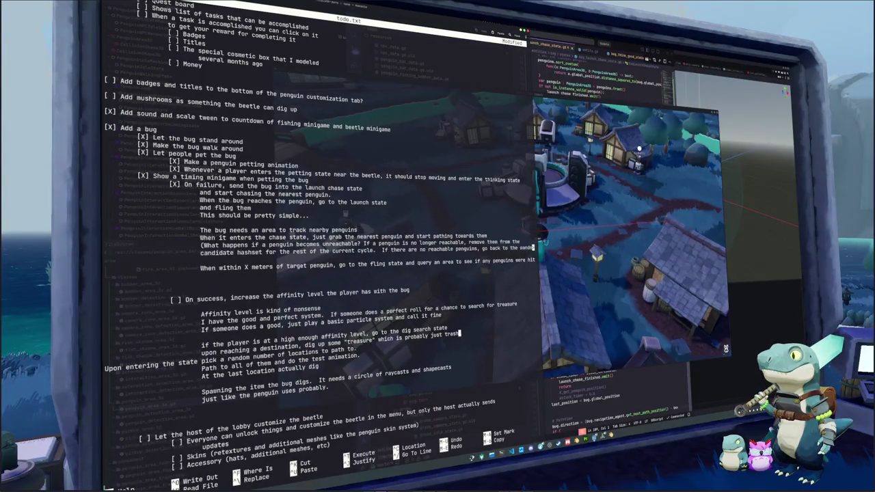
key("shift+Up")
key("shift+Up")
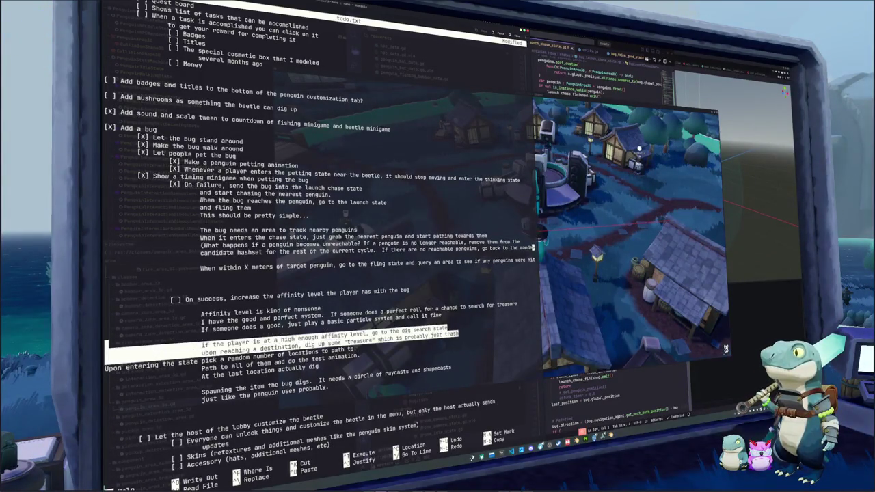
key("ctrl+k")
key("Tab")
key("Tab")
key("Tab")
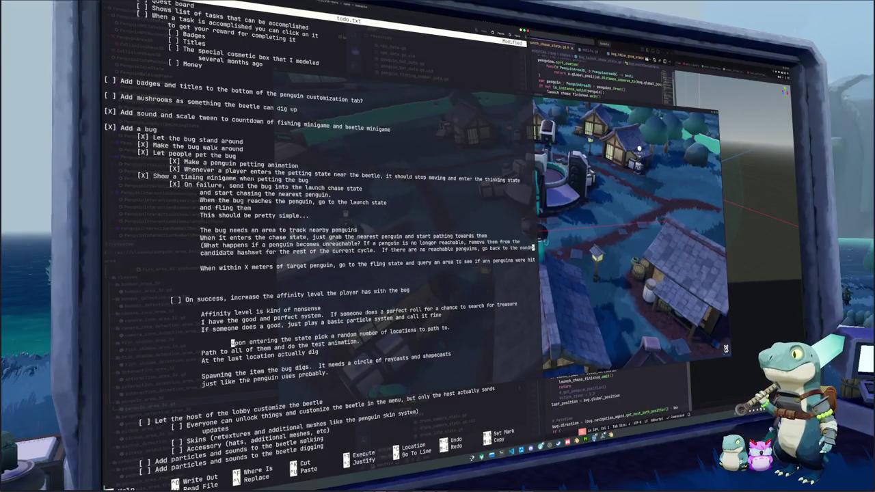
key("Down")
key("Down")
key("Down")
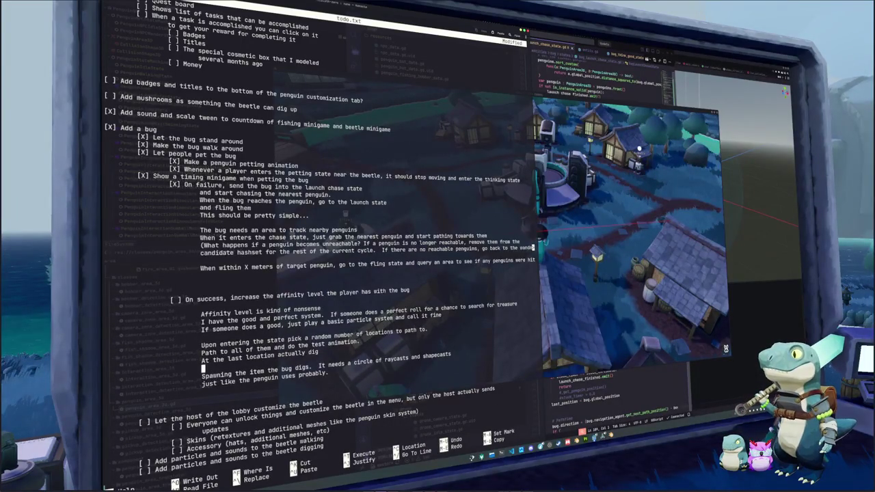
left_click(106, 401)
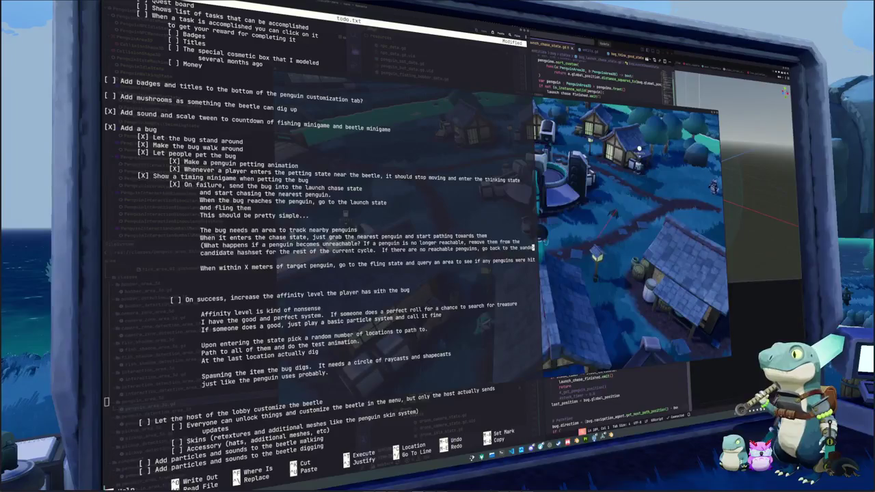
- Bring the running game window back to the front
key("alt+Tab")
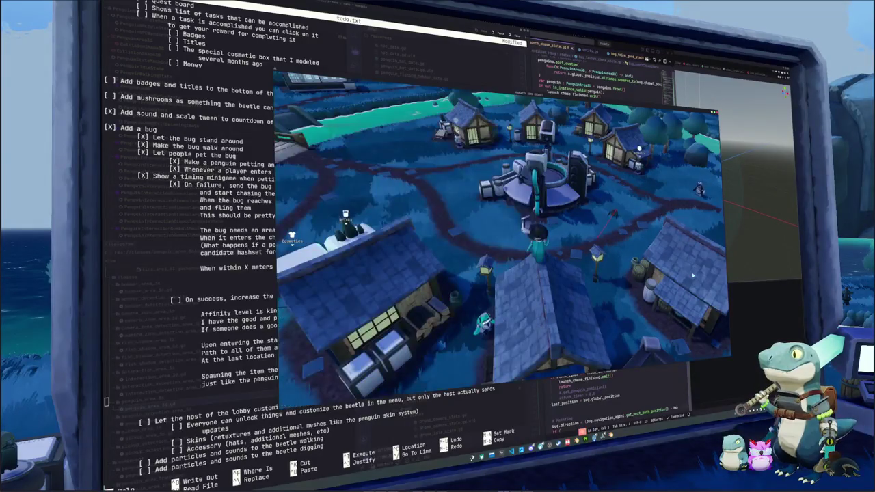
- Walk to the bug, fail its petting minigame to watch it chase the penguin, then return to todo.txt
key("d")
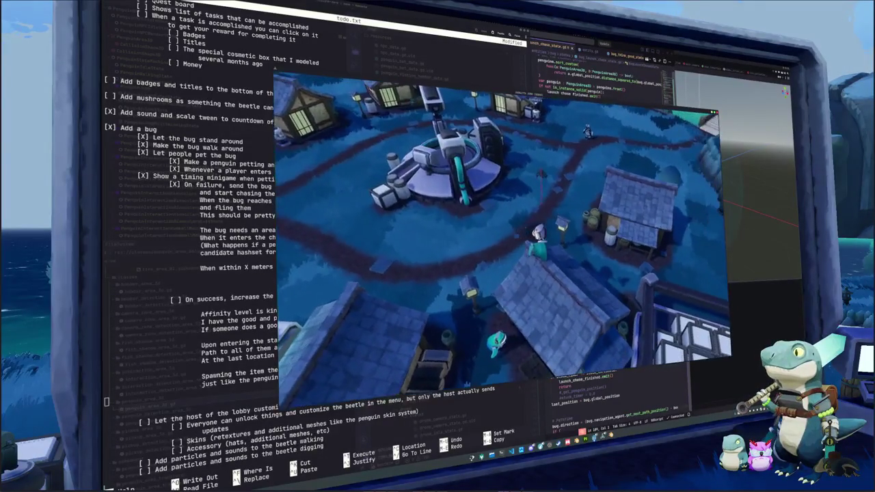
key("w")
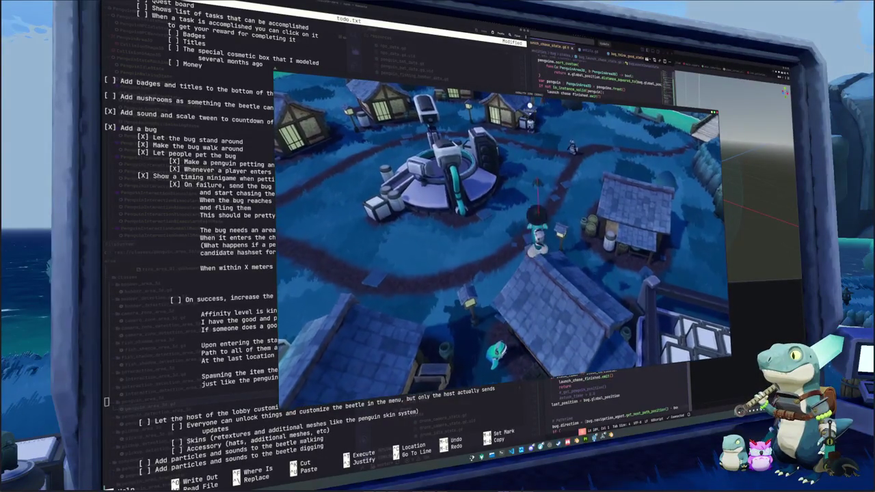
scroll(499, 232, "up", 3)
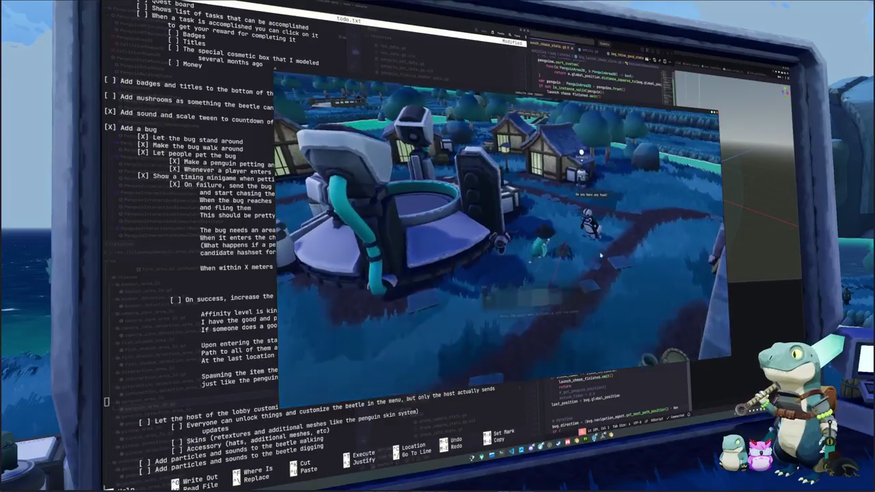
key("e")
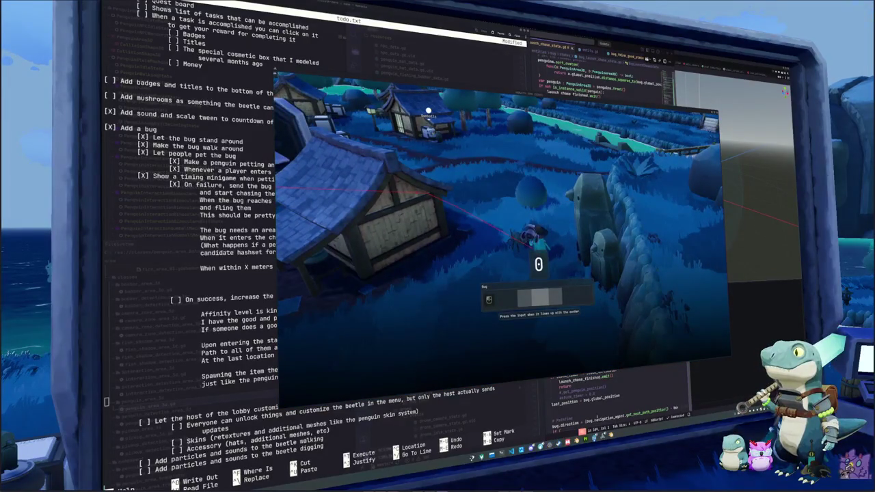
left_click(619, 336)
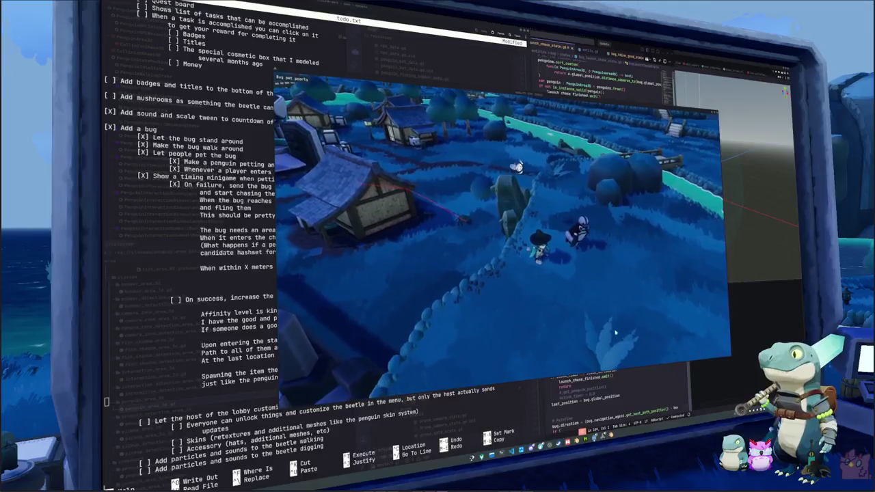
mouse_move(543, 442)
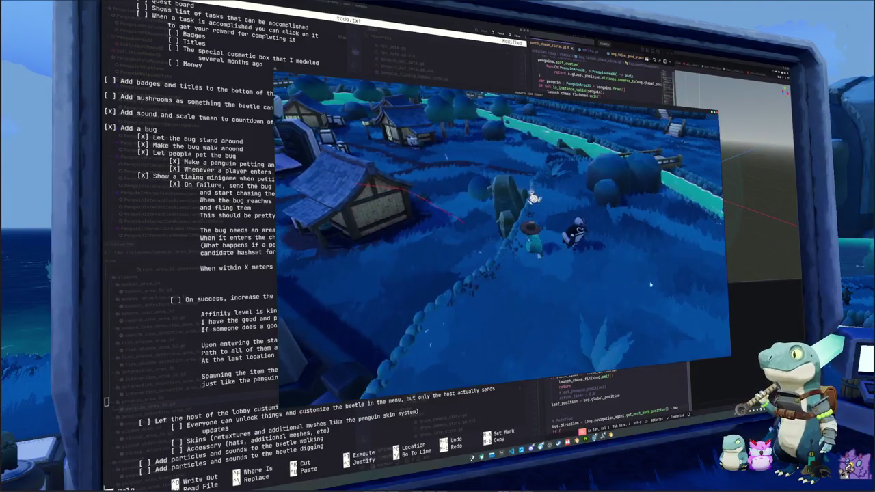
key("alt+Tab")
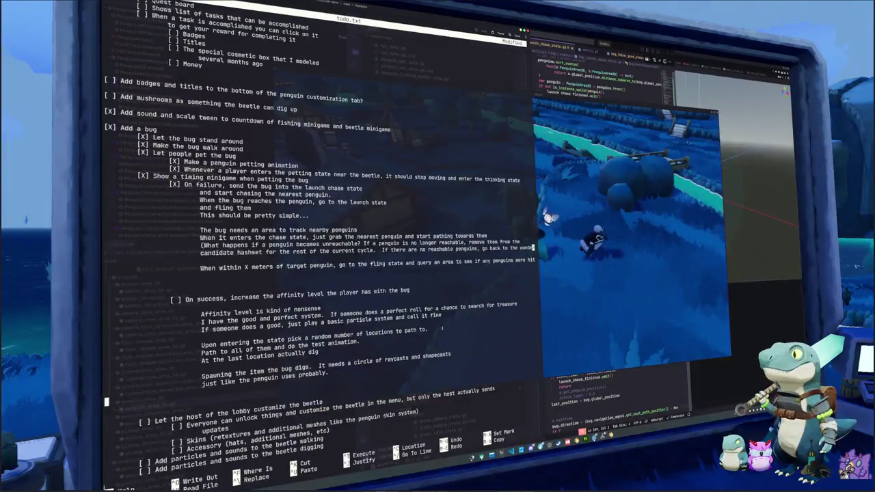
- Delete the affinity-increase sentence after 'On success,' in the note
key("Up")
key("Up")
key("Up")
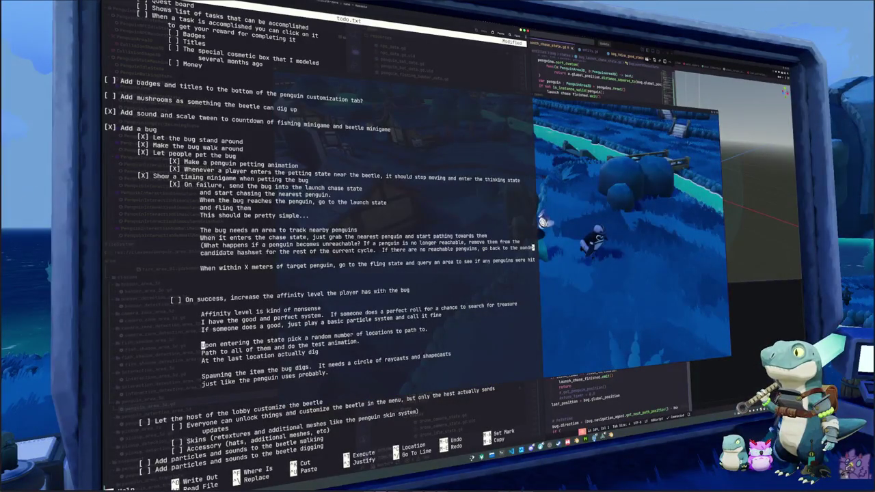
key("Up")
key("Left")
key("Left")
key("Left")
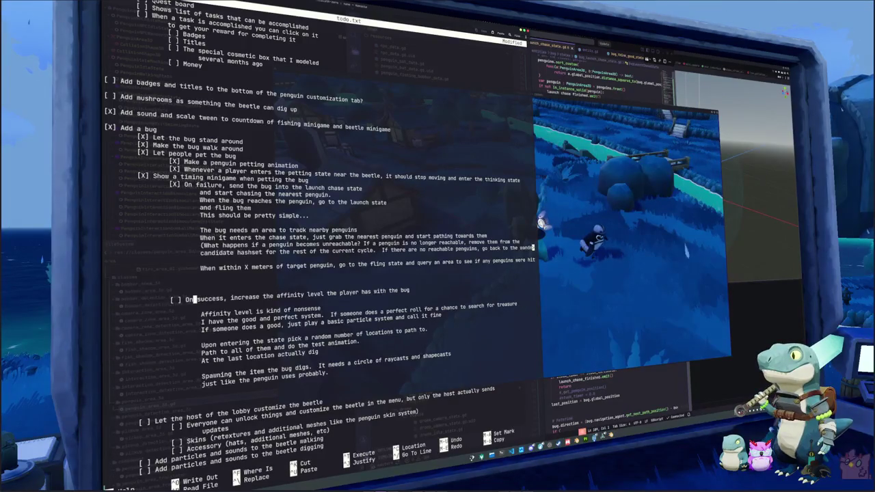
key("ctrl+Right")
key("ctrl+Right")
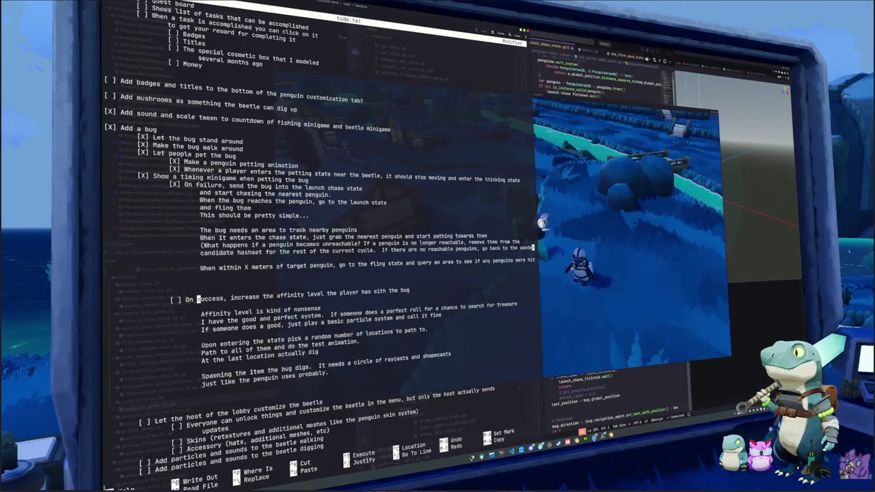
key("alt+a")
key("ctrl+Right")
key("ctrl+Right")
key("ctrl+Right")
key("ctrl+Right")
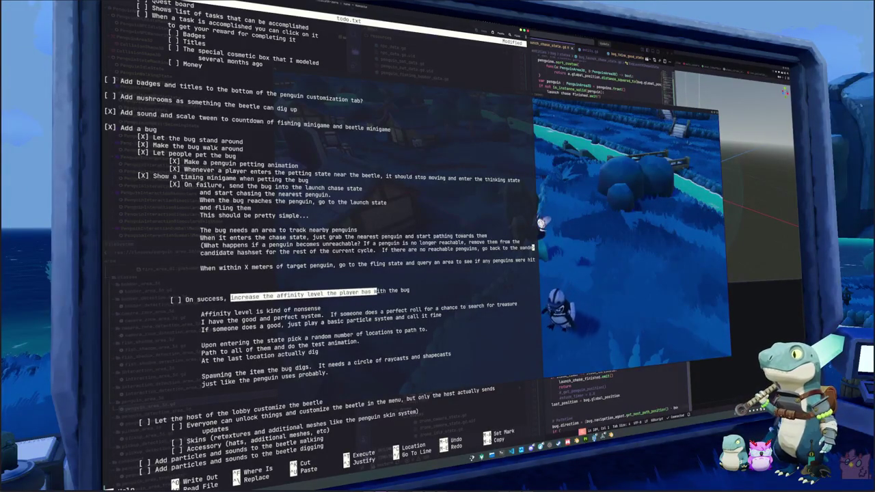
key("ctrl+Right")
key("Home")
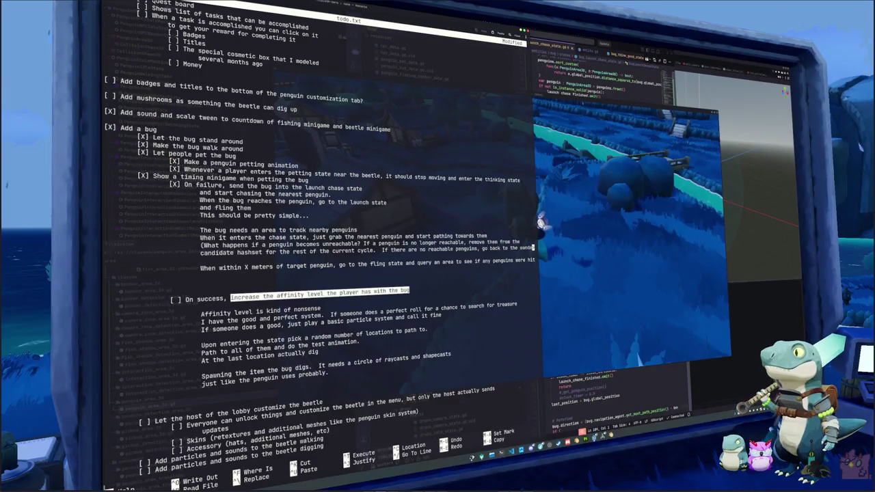
key("alt+6")
key("Left")
key("BackSpace")
key("BackSpace")
key("BackSpace")
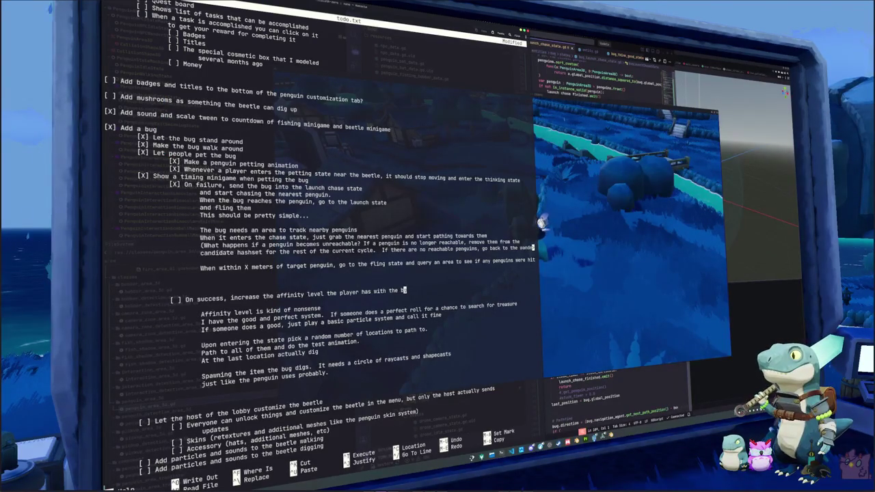
key("BackSpace")
key("BackSpace")
key("BackSpace")
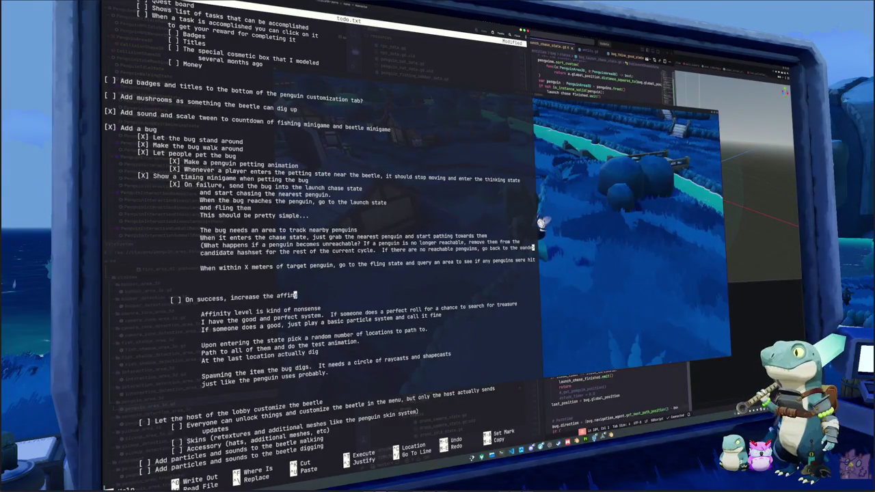
- Type 'dig up treasure.' plus a question on how to know whether the beetle should dig
type("g")
key("BackSpace")
type("do the thing")
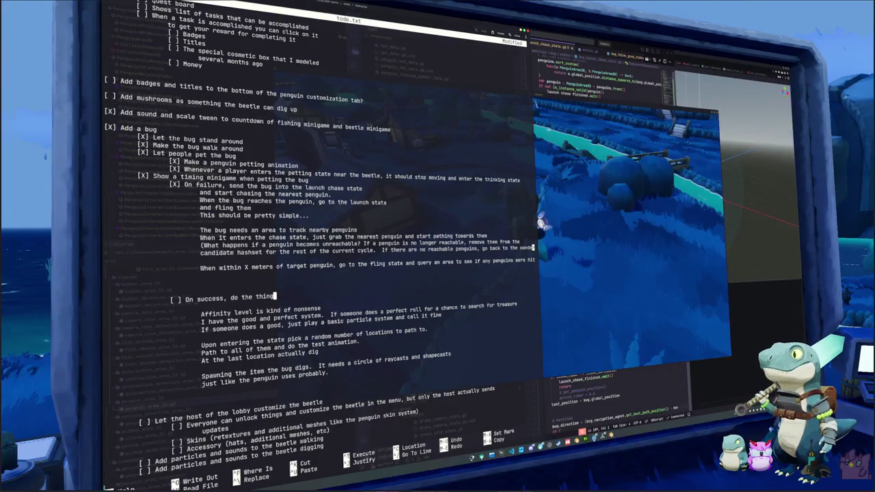
key("BackSpace")
key("BackSpace")
key("BackSpace")
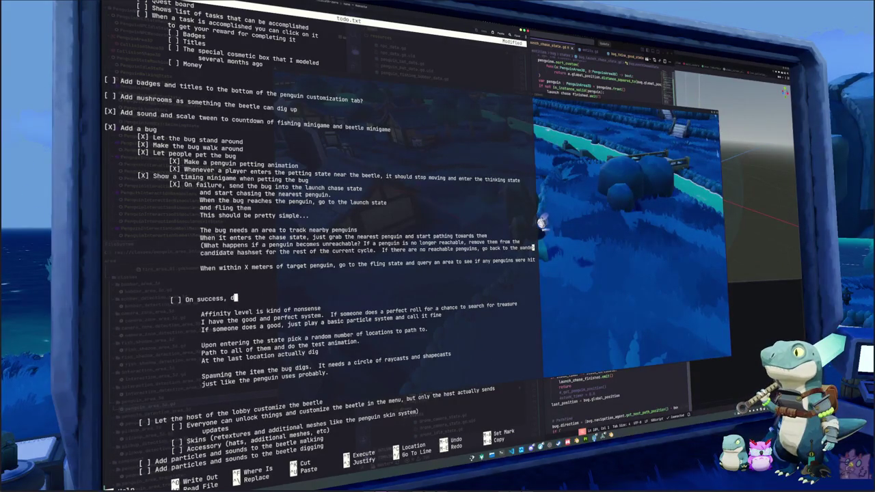
type("ig up treasure")
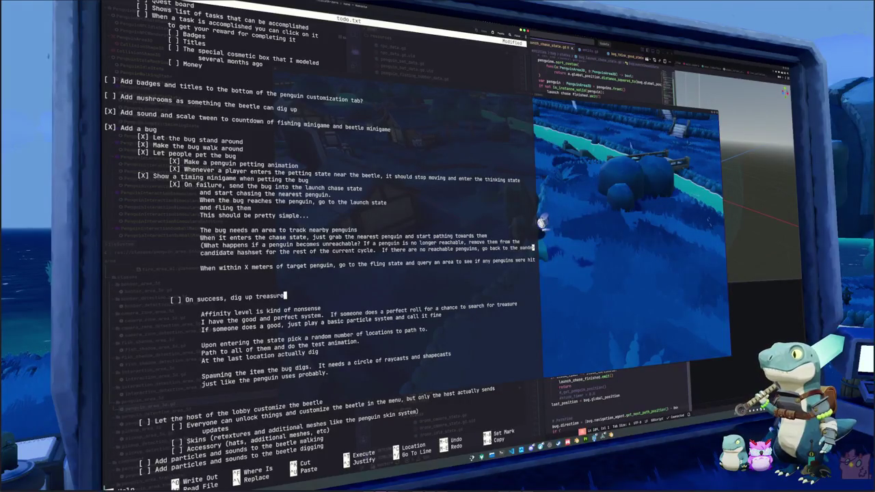
type("..")
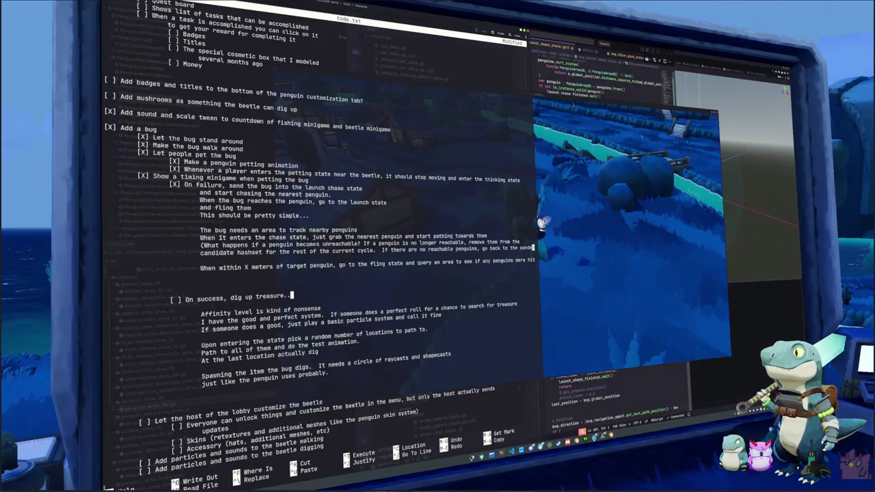
type(". How do we kn")
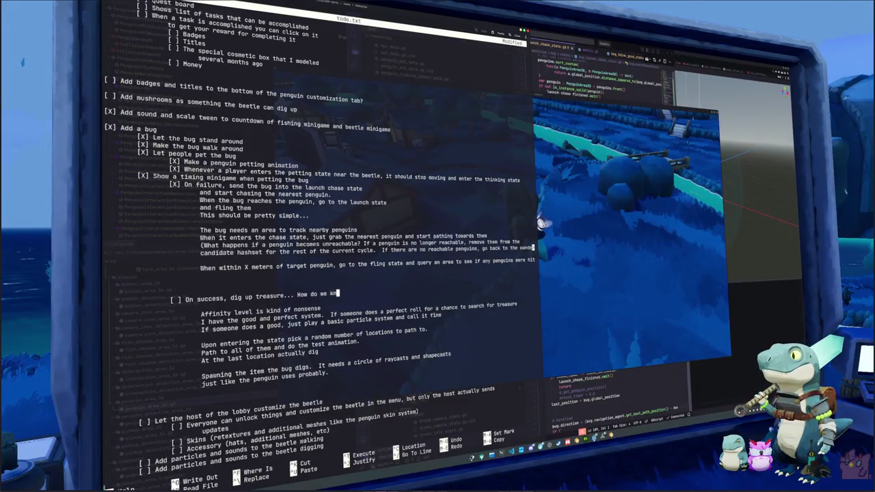
type("ow at this ")
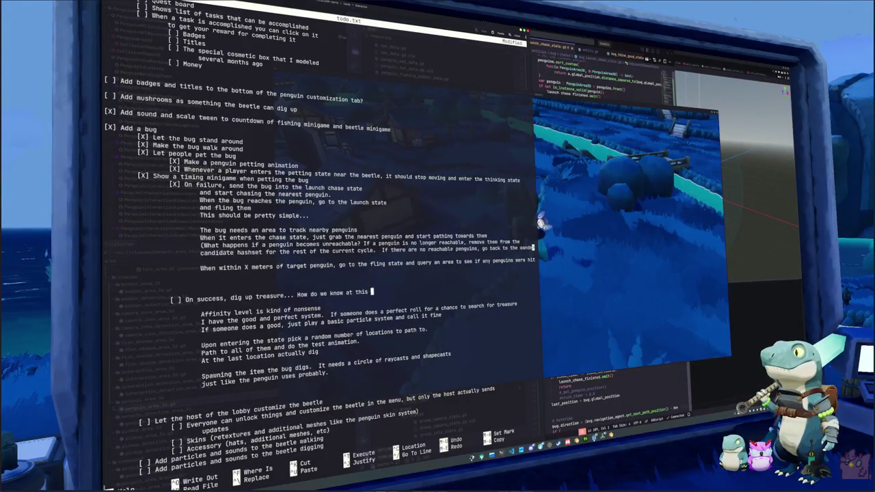
type("point in th")
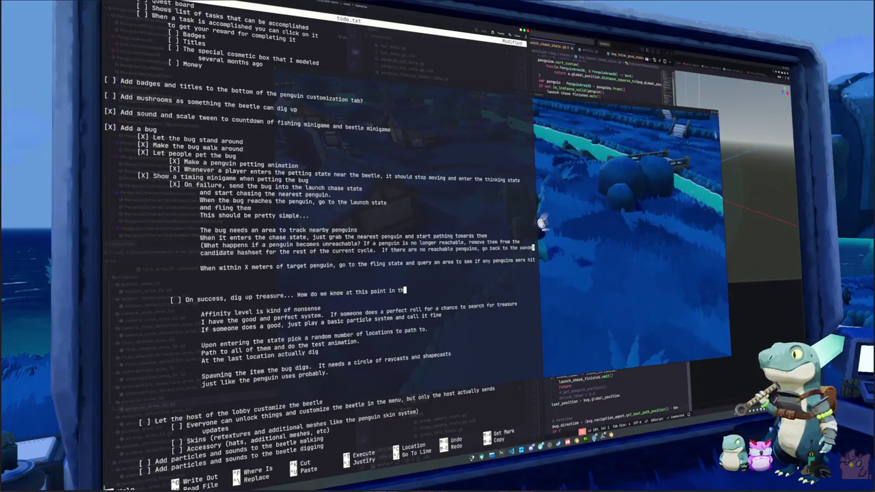
key("BackSpace")
type("ime if th")
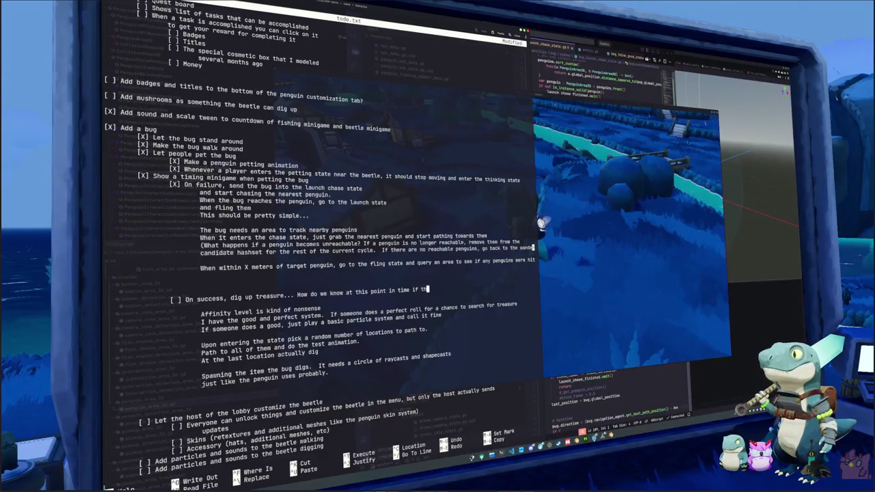
type("e beetle should ")
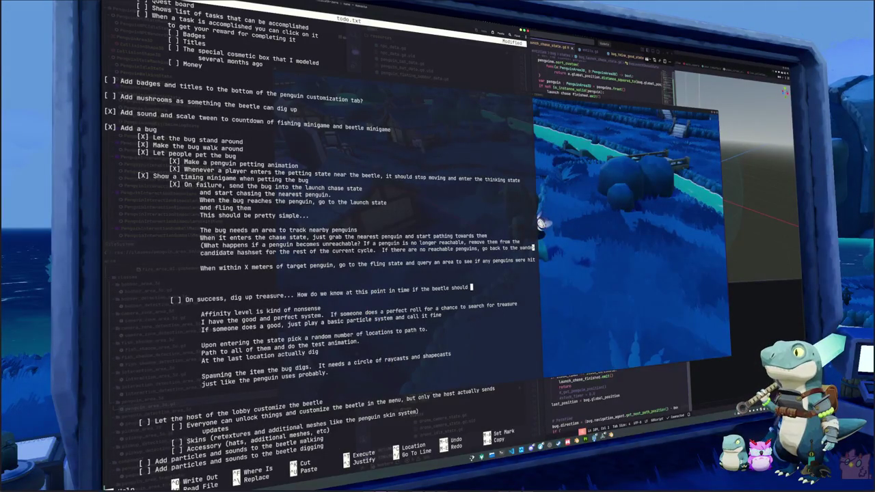
type("or should not dig")
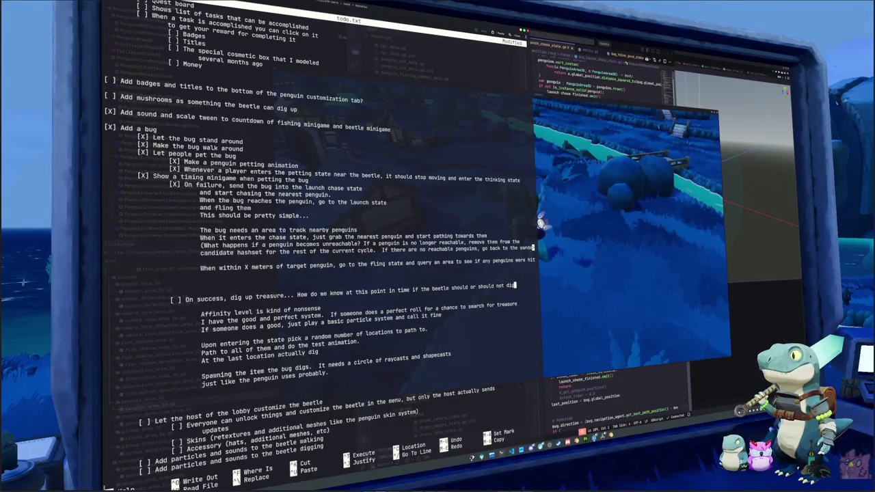
type(" up...")
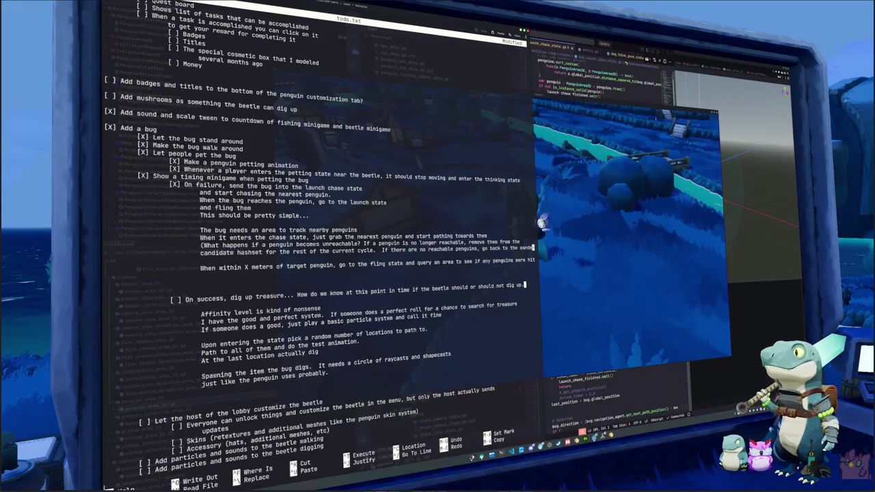
- Add the answer 'Just determine it on the host from the beetle dig search state', then return to Godot
key("Return")
key("Tab")
type("Just determine it on the host ")
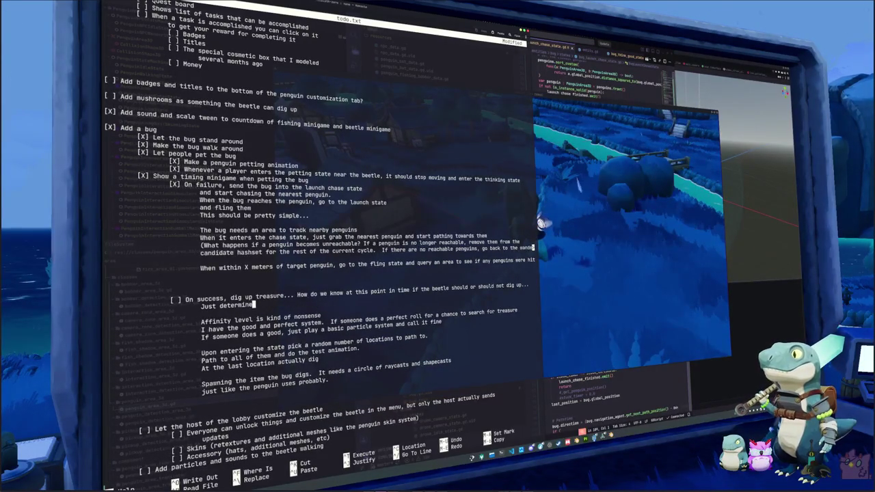
type("from")
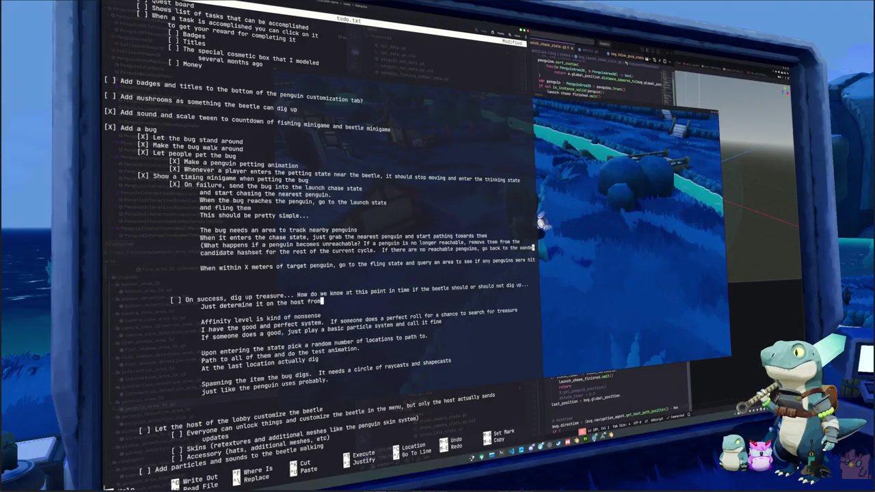
type(" the beetle ")
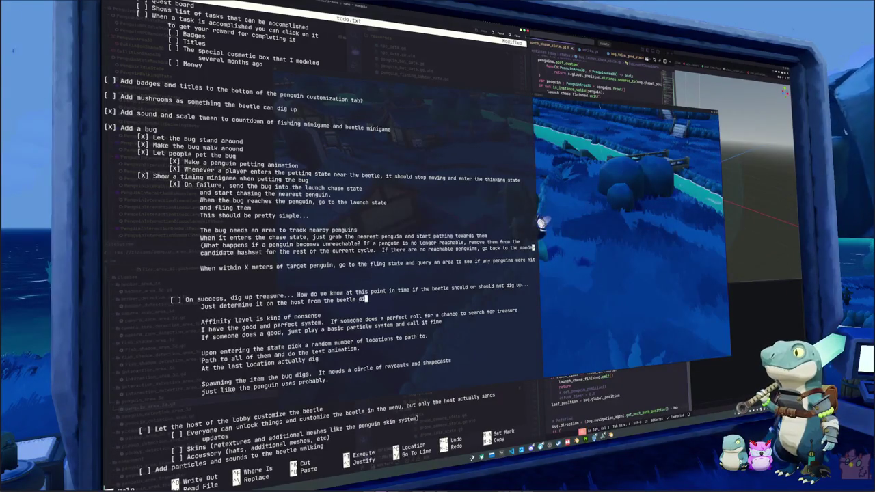
type("dig search state")
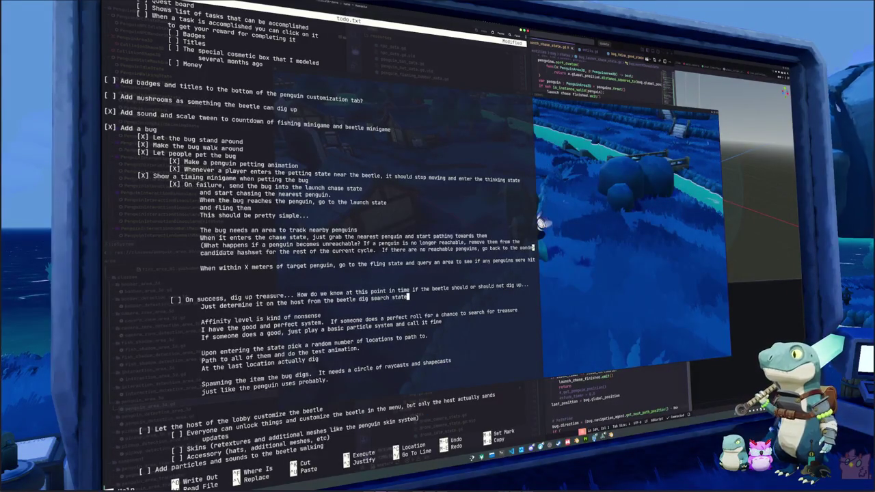
key("alt+Tab")
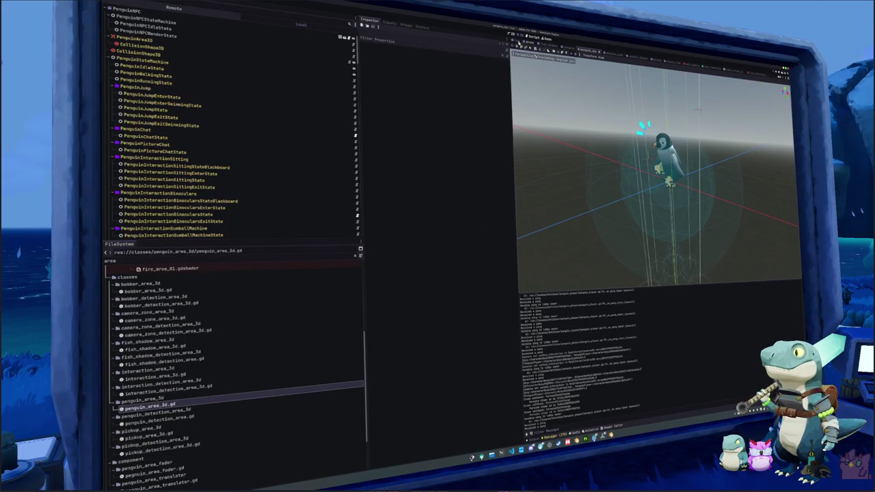
left_click(522, 44)
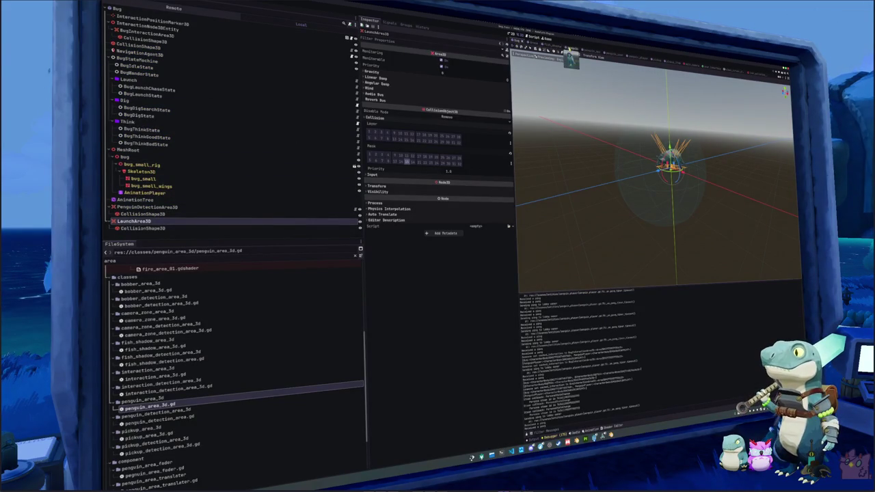
left_click(569, 50)
scroll(122, 179, "down", 5)
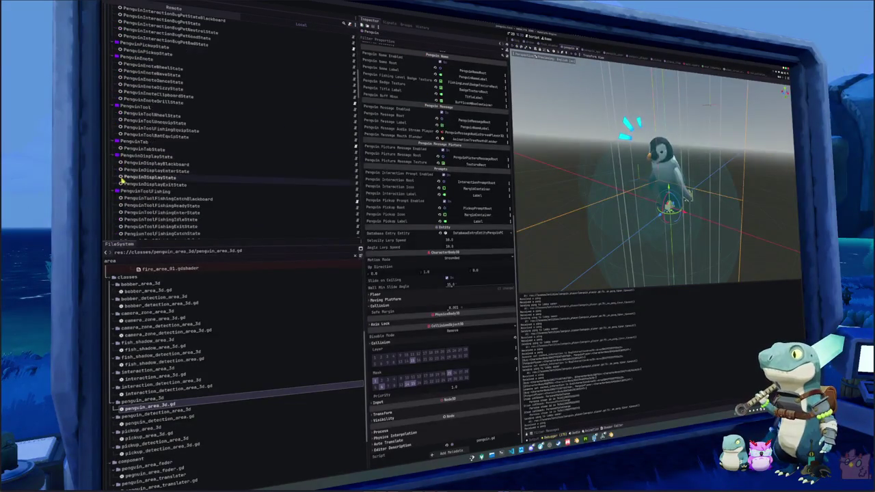